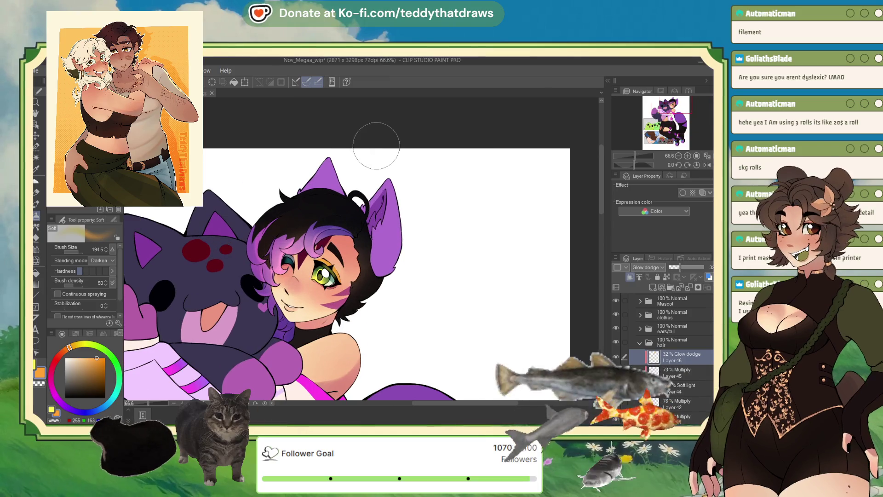
Step: Add a new Multiply layer, Layer 47, above the tail in the ears/tail group
{"action": "left_click", "coordinate": [640, 343]}
{"action": "left_click", "coordinate": [640, 329]}
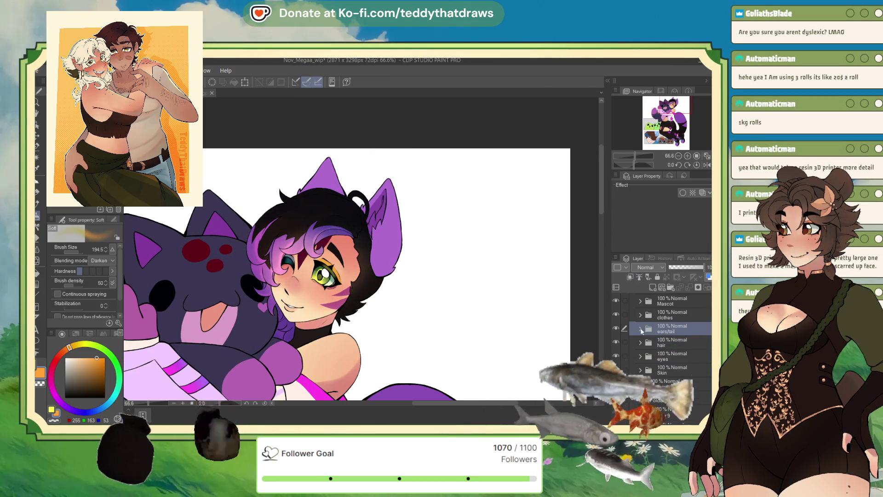
{"action": "left_click", "coordinate": [677, 343]}
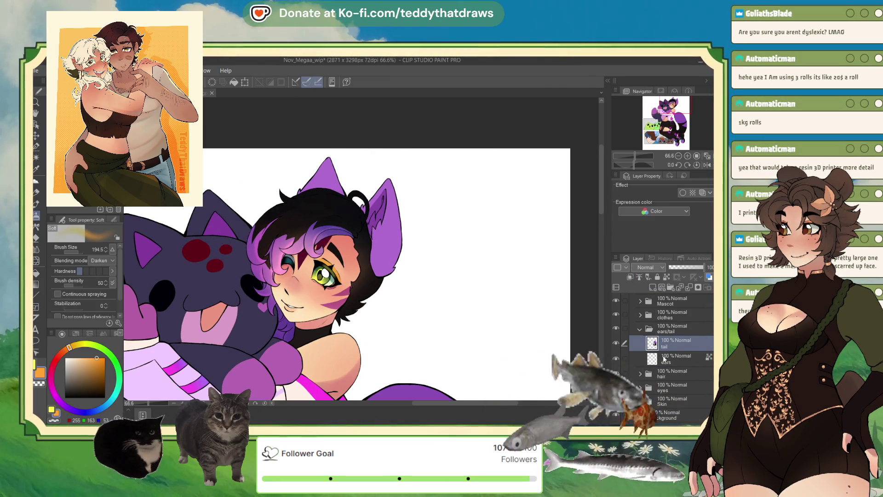
{"action": "left_click", "coordinate": [654, 287]}
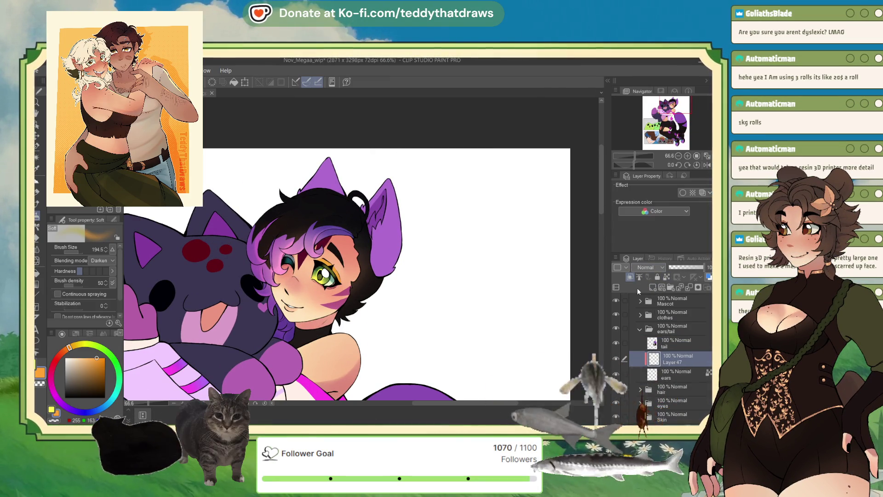
{"action": "left_click", "coordinate": [648, 267]}
{"action": "left_click", "coordinate": [646, 294]}
{"action": "left_click", "coordinate": [707, 165]}
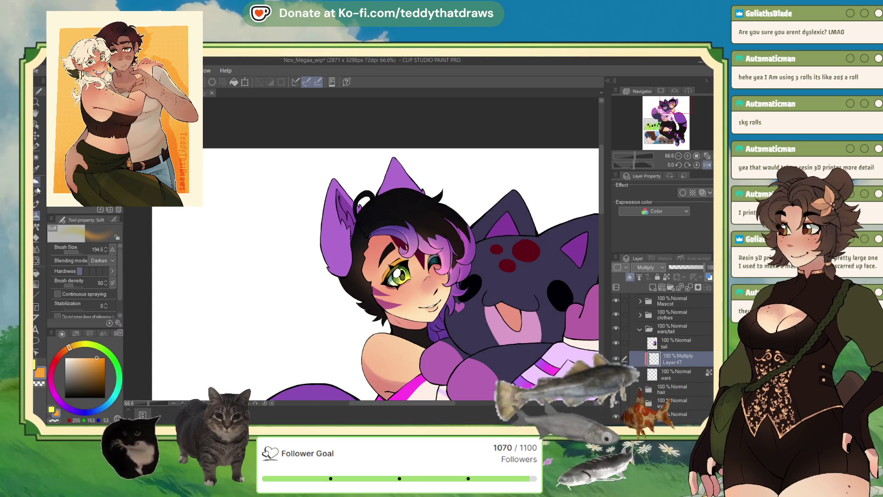
Step: Brush grey teal-blue shading on the purple ear with So Fluffy, then enlarge the brush to 50
{"action": "left_click", "coordinate": [37, 181]}
{"action": "left_click", "coordinate": [83, 411]}
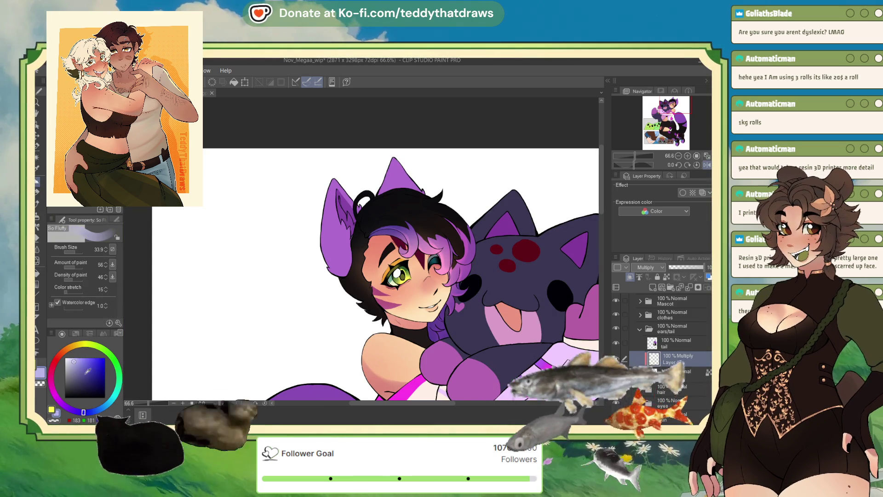
{"action": "left_click", "coordinate": [97, 409]}
{"action": "left_click", "coordinate": [80, 366]}
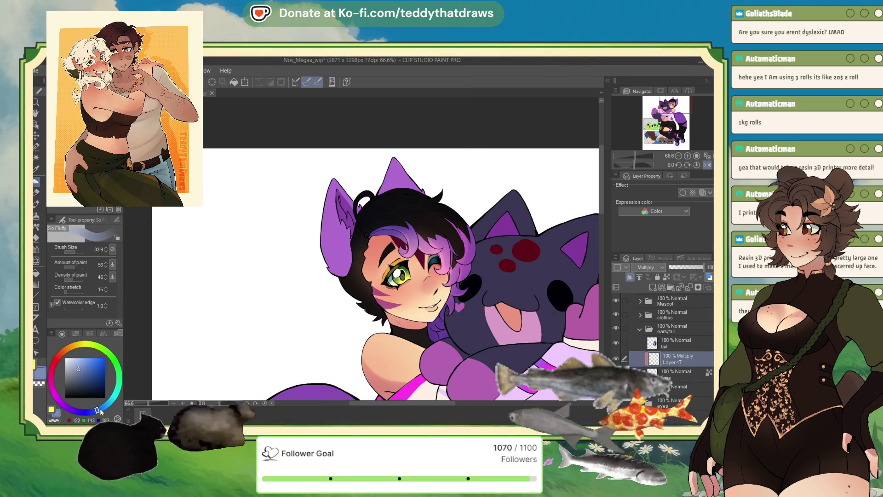
{"action": "left_click", "coordinate": [107, 403]}
{"action": "left_click_drag", "start_coordinate": [329, 241], "coordinate": [327, 251]}
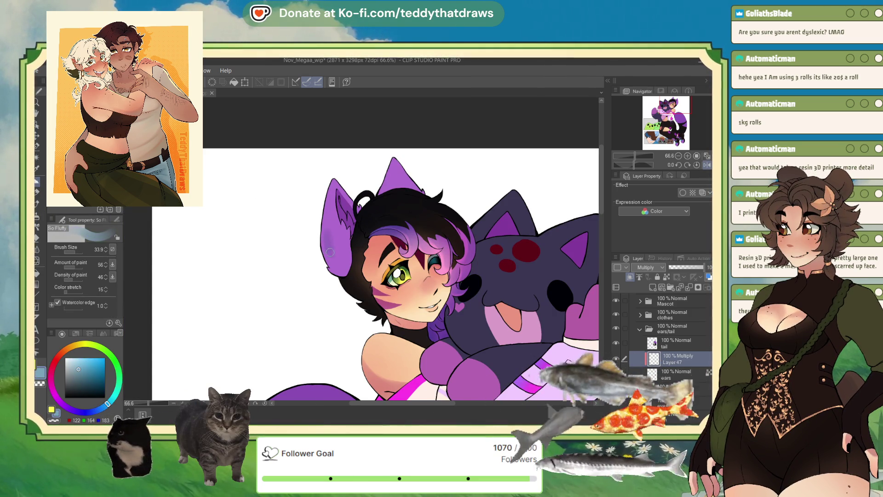
{"action": "left_click", "coordinate": [77, 253]}
{"action": "left_click", "coordinate": [80, 252]}
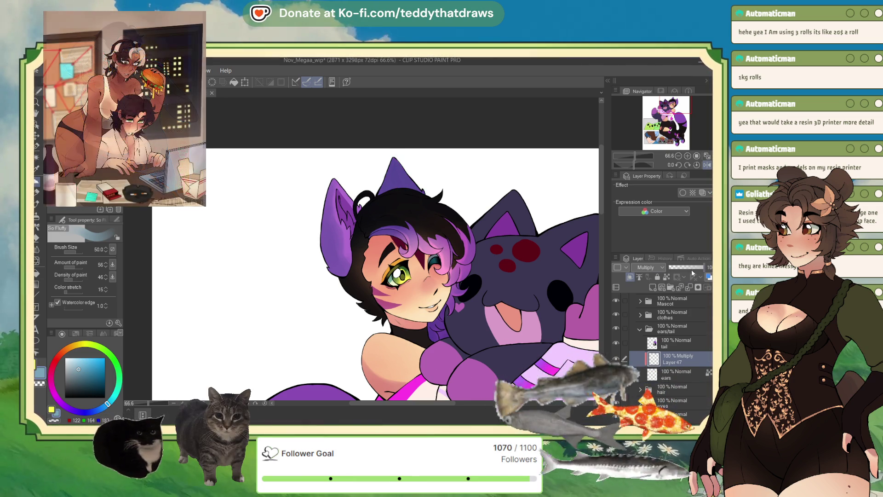
Step: Drop Layer 47's opacity to 53%, then raise it to 66%
{"action": "left_click", "coordinate": [688, 267]}
{"action": "left_click_drag", "start_coordinate": [688, 267], "coordinate": [692, 266]}
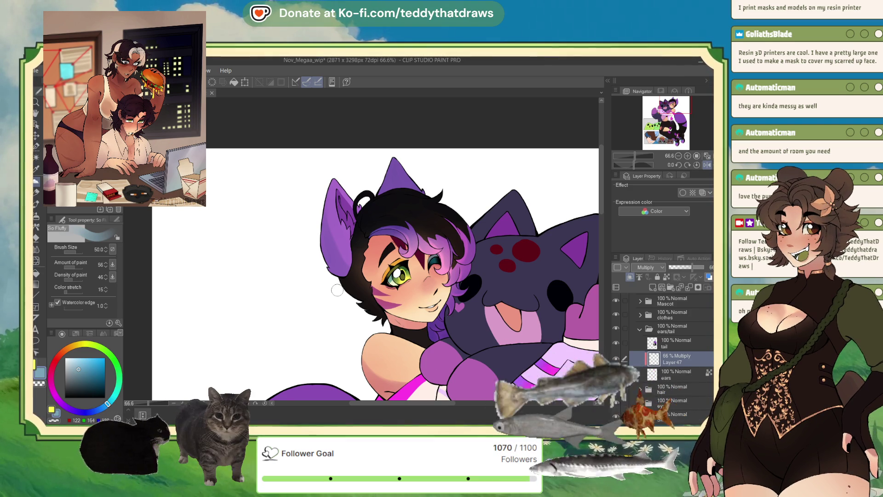
{"action": "left_click_drag", "start_coordinate": [368, 276], "coordinate": [351, 254]}
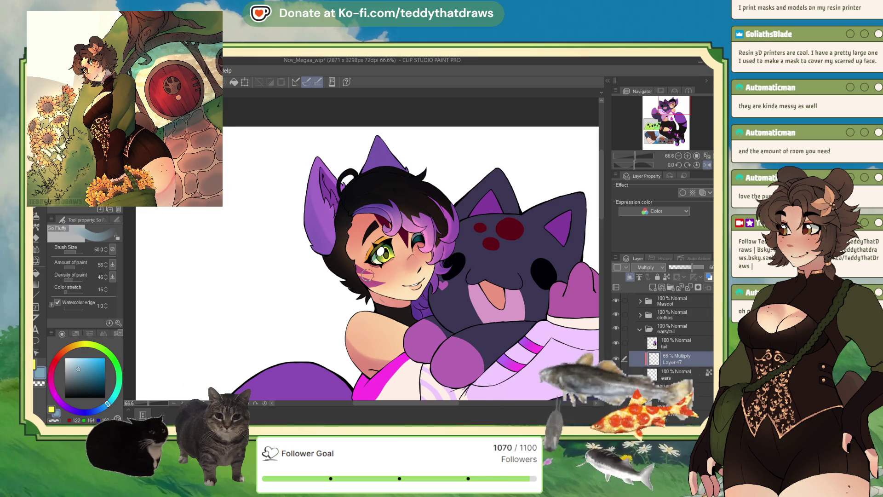
Step: On new Layer 48, airbrush a bright cyan tint over the ear at 54% opacity
{"action": "left_click_drag", "start_coordinate": [358, 264], "coordinate": [387, 274]}
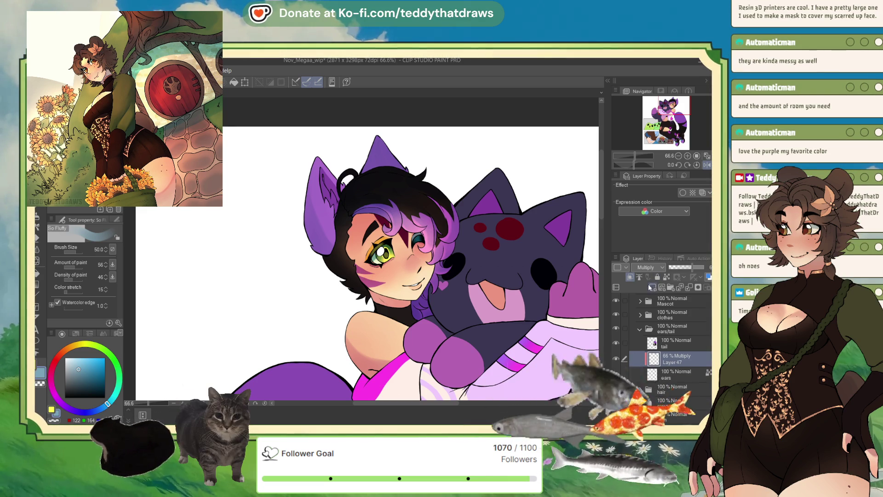
{"action": "left_click", "coordinate": [651, 288]}
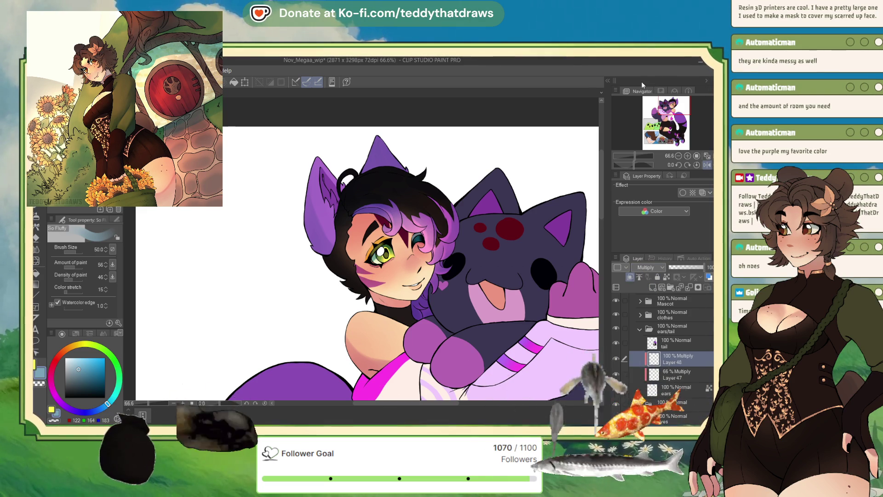
{"action": "left_click", "coordinate": [88, 363]}
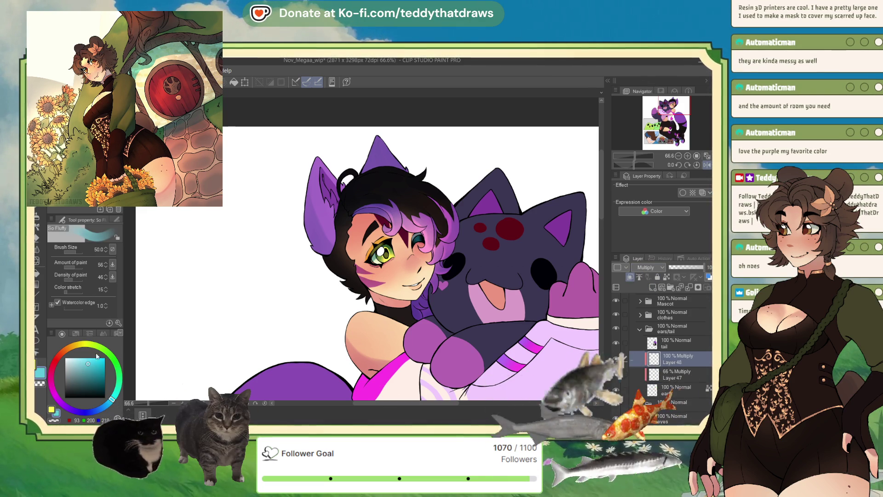
{"action": "left_click", "coordinate": [39, 221]}
{"action": "mouse_move", "coordinate": [334, 239]}
{"action": "left_mouse_down"}
{"action": "mouse_move", "coordinate": [324, 230]}
{"action": "mouse_move", "coordinate": [340, 221]}
{"action": "left_mouse_up"}
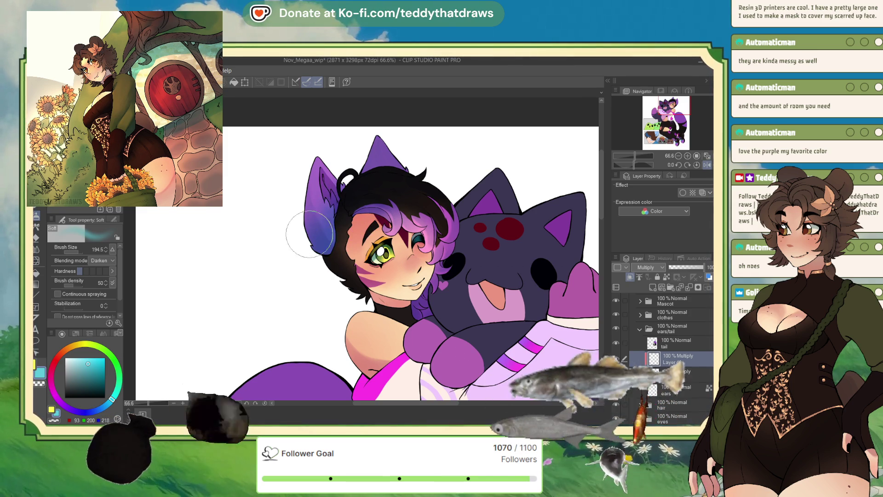
{"action": "left_click", "coordinate": [688, 267]}
Step: On new Multiply Layer 49, brush red-orange over the ear and lower it to 41%
{"action": "left_click", "coordinate": [653, 287]}
{"action": "left_click", "coordinate": [646, 267]}
{"action": "left_click", "coordinate": [646, 294]}
{"action": "left_click", "coordinate": [58, 356]}
{"action": "left_click", "coordinate": [87, 358]}
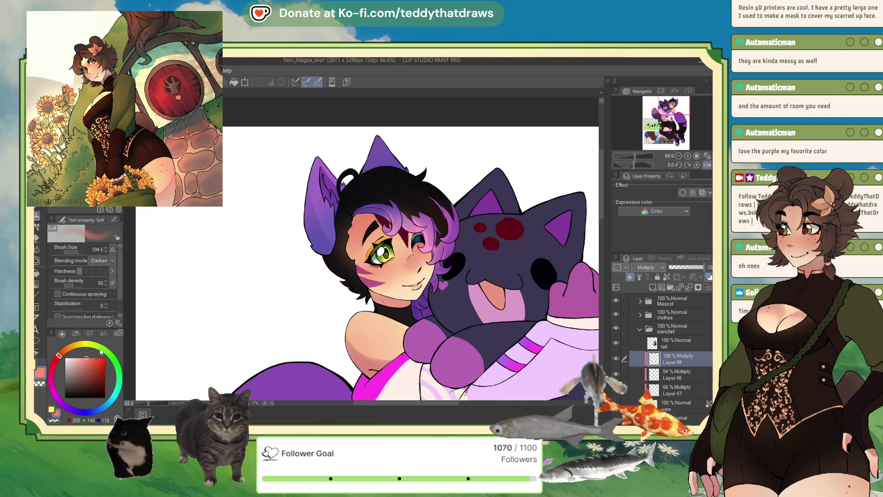
{"action": "mouse_move", "coordinate": [300, 158]}
{"action": "left_mouse_down"}
{"action": "mouse_move", "coordinate": [316, 154]}
{"action": "mouse_move", "coordinate": [320, 201]}
{"action": "left_mouse_up"}
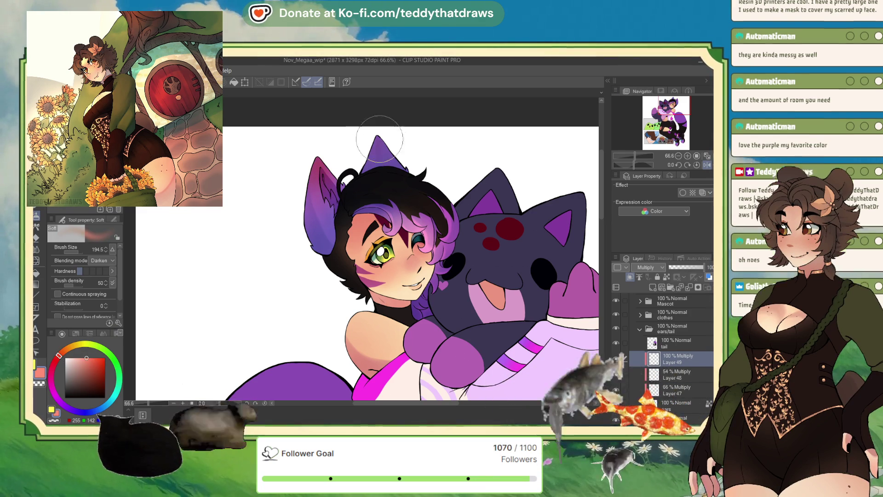
{"action": "left_click", "coordinate": [681, 265]}
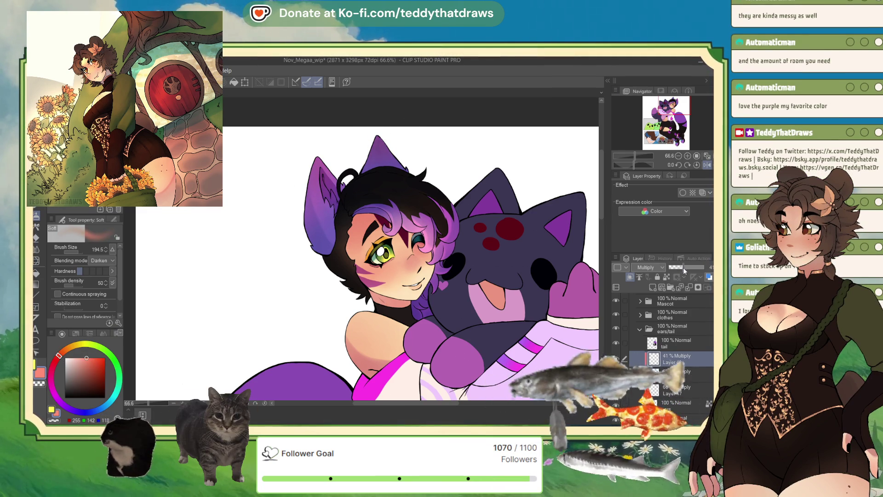
Step: Review the ear at different zoom levels and set Layer 49's opacity to 32%
{"action": "scroll", "coordinate": [276, 175], "scroll_direction": "down", "scroll_amount": 2}
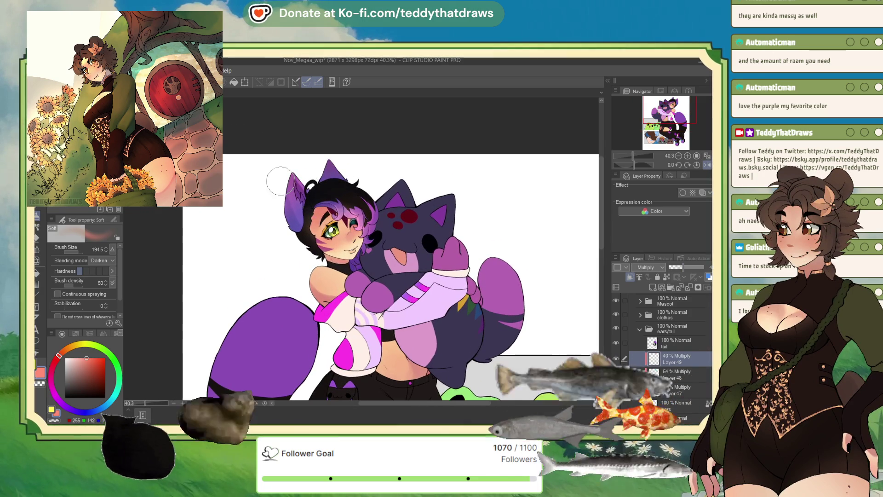
{"action": "scroll", "coordinate": [293, 169], "scroll_direction": "down", "scroll_amount": 1}
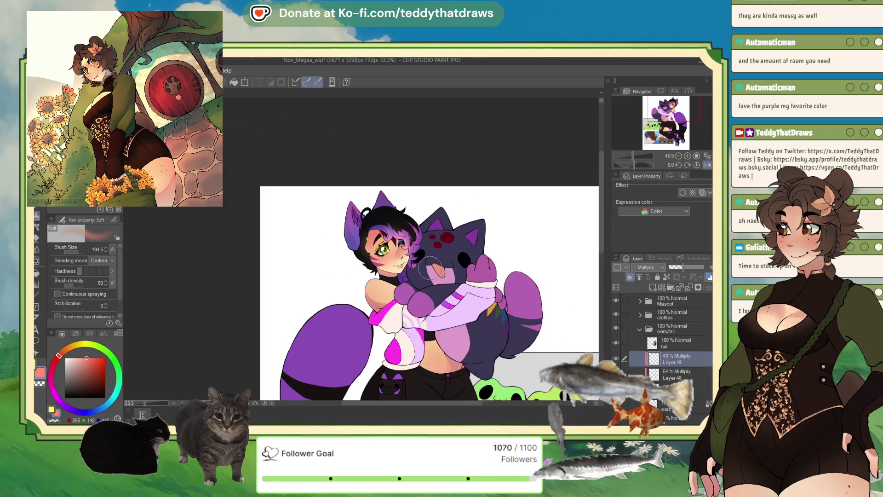
{"action": "scroll", "coordinate": [375, 240], "scroll_direction": "up", "scroll_amount": 2}
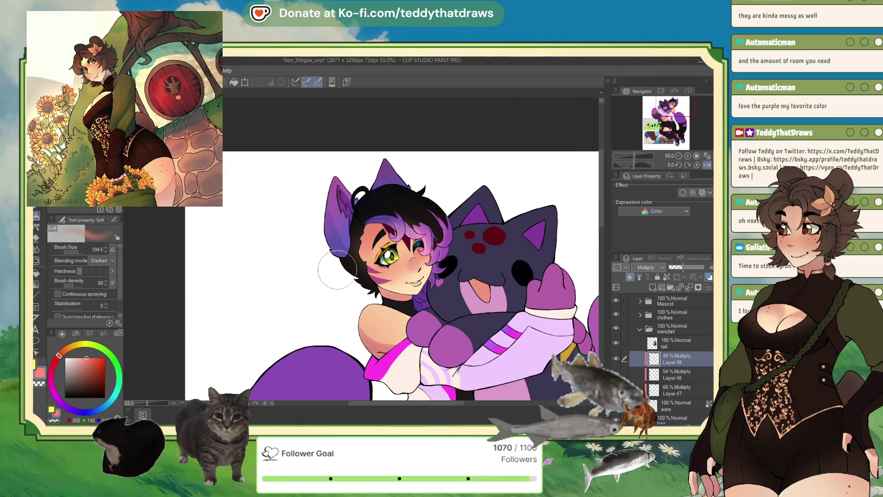
{"action": "scroll", "coordinate": [331, 205], "scroll_direction": "down", "scroll_amount": 3}
{"action": "scroll", "coordinate": [400, 163], "scroll_direction": "up", "scroll_amount": 2}
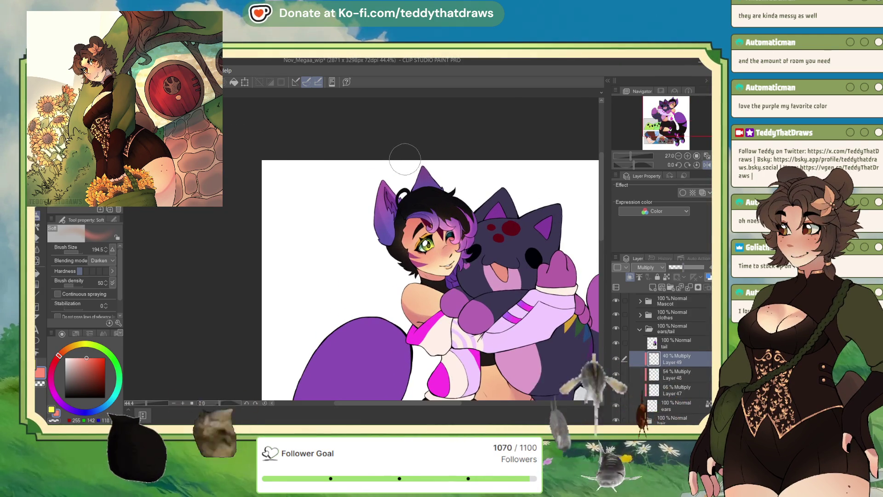
{"action": "left_click", "coordinate": [681, 269]}
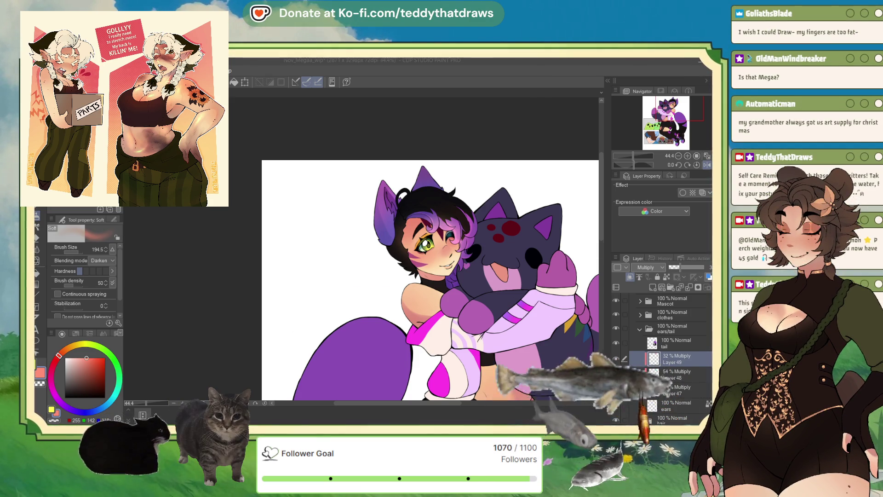
Step: Zoom from about 20% to 60.5% on the character's face and plush cat
{"action": "key", "text": "ctrl+minus"}
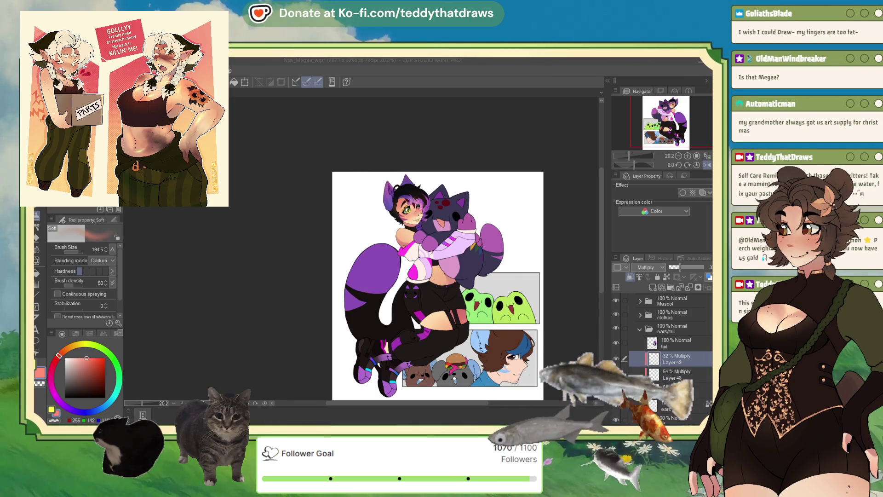
{"action": "scroll", "coordinate": [506, 395], "scroll_direction": "up", "scroll_amount": 3}
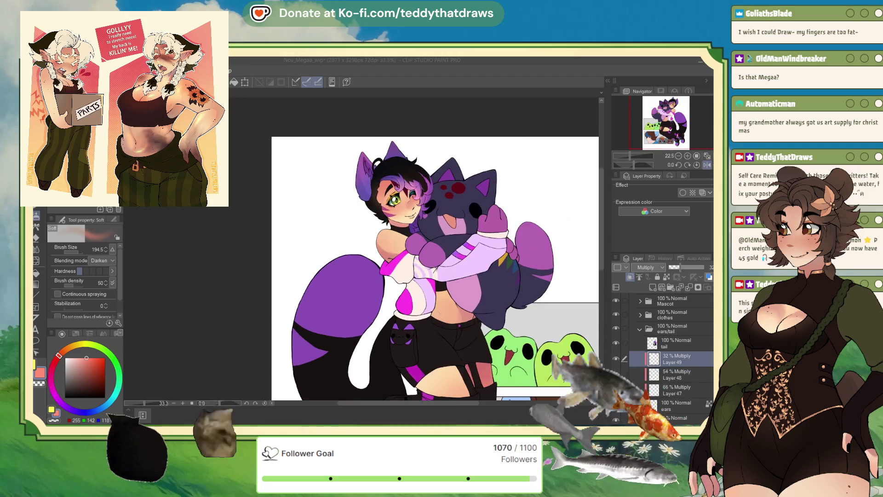
{"action": "scroll", "coordinate": [381, 142], "scroll_direction": "up", "scroll_amount": 3}
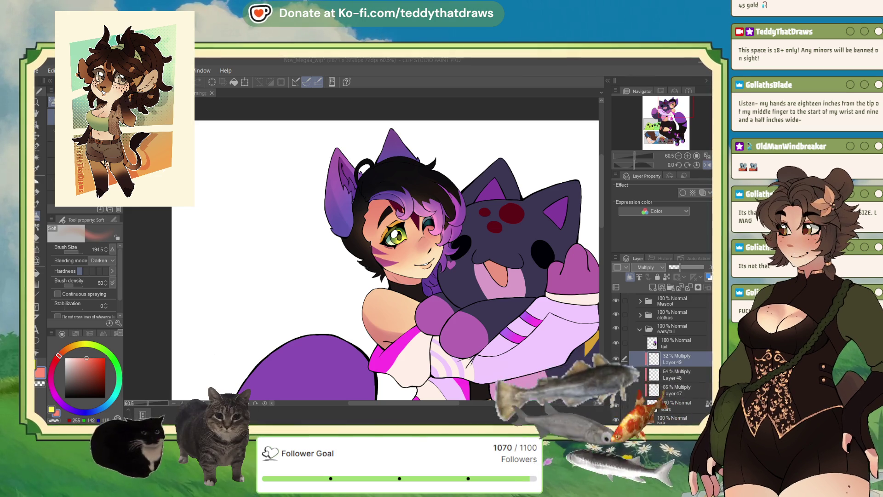
Step: Select the tail layer and add Layer 50 above it with Multiply blending
{"action": "scroll", "coordinate": [385, 260], "scroll_direction": "right", "scroll_amount": 3}
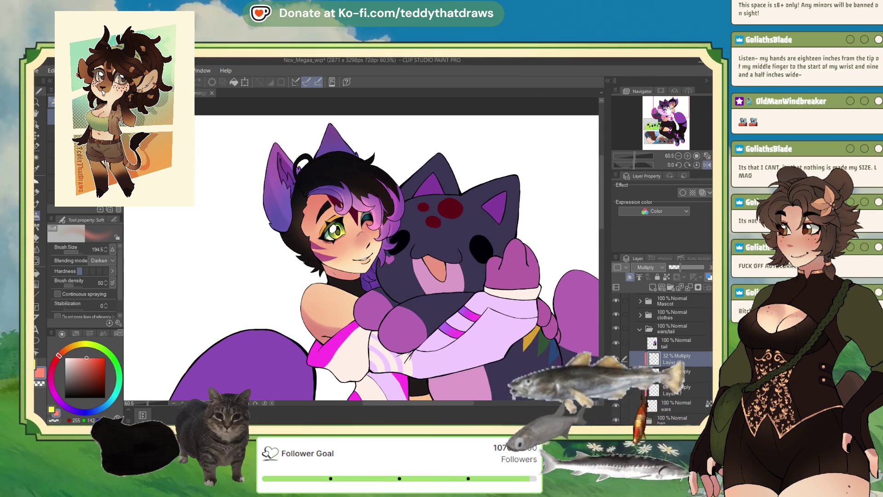
{"action": "scroll", "coordinate": [388, 230], "scroll_direction": "down", "scroll_amount": 5}
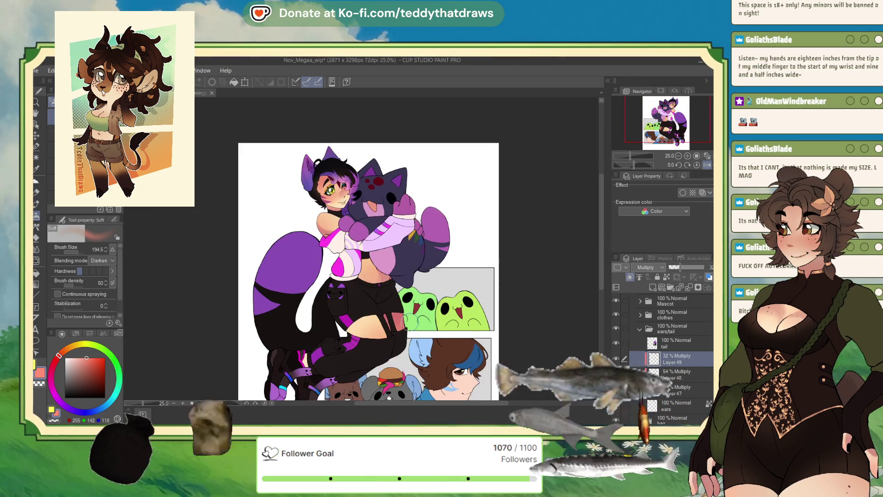
{"action": "scroll", "coordinate": [388, 230], "scroll_direction": "down", "scroll_amount": 3}
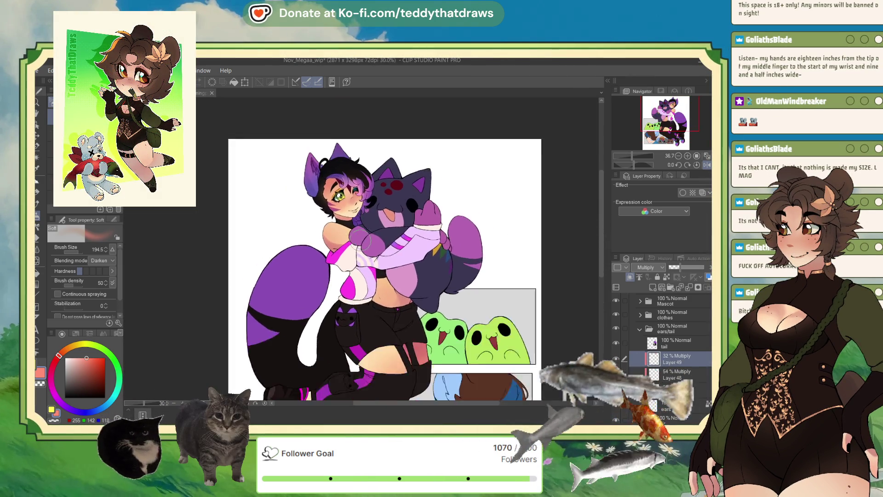
{"action": "scroll", "coordinate": [371, 252], "scroll_direction": "up", "scroll_amount": 3}
{"action": "scroll", "coordinate": [372, 189], "scroll_direction": "down", "scroll_amount": 2}
{"action": "scroll", "coordinate": [372, 189], "scroll_direction": "up", "scroll_amount": 2}
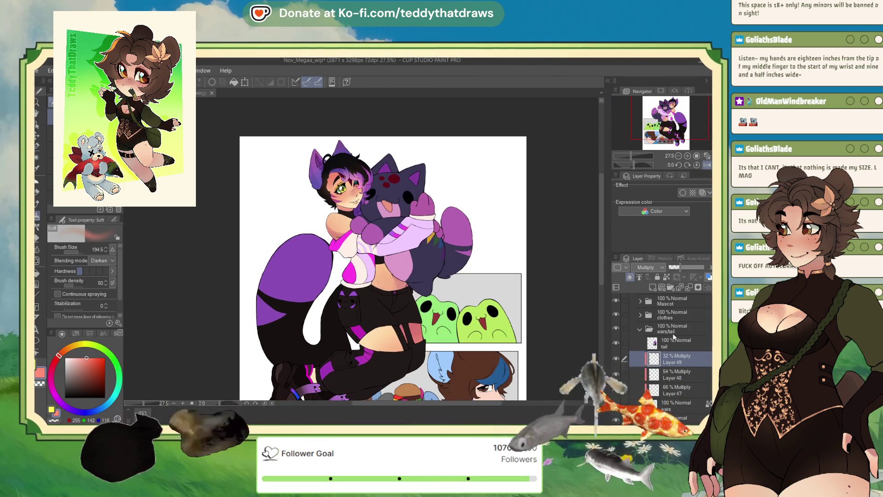
{"action": "left_click", "coordinate": [673, 341]}
{"action": "left_click", "coordinate": [653, 287]}
{"action": "left_click", "coordinate": [646, 267]}
{"action": "left_click", "coordinate": [644, 110]}
{"action": "key", "text": "h"}
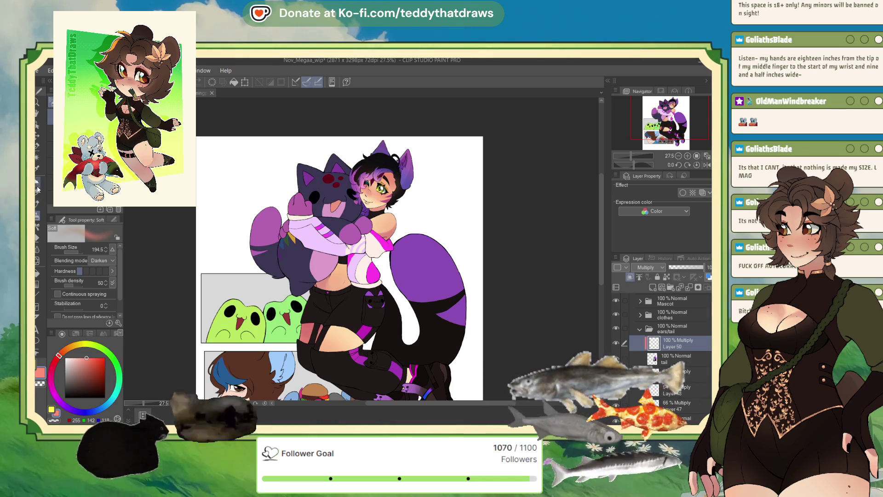
Step: Pick light blue, enlarge the brush to about 348, and set Layer 50 to 61%
{"action": "left_click", "coordinate": [100, 409]}
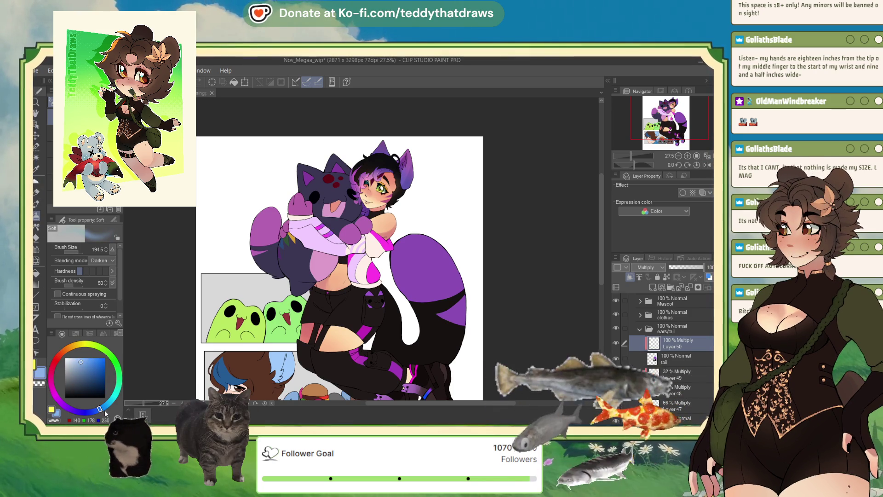
{"action": "left_click", "coordinate": [106, 406]}
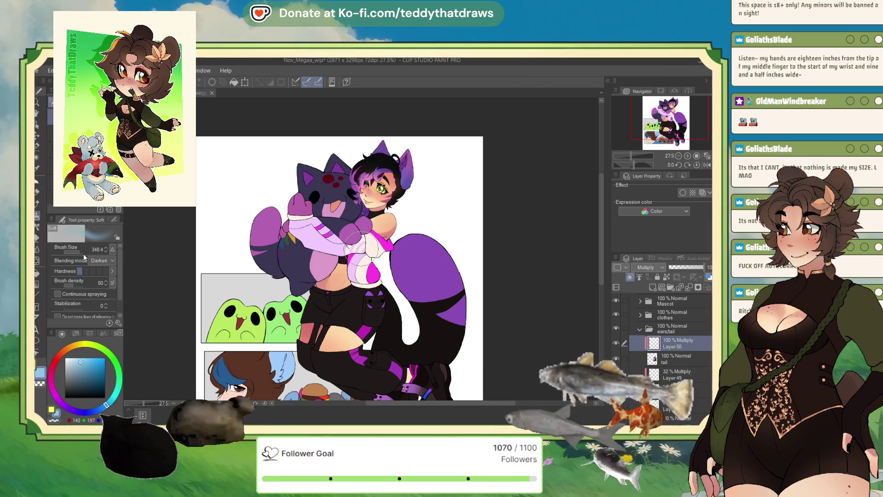
{"action": "left_click_drag", "start_coordinate": [369, 244], "coordinate": [388, 298]}
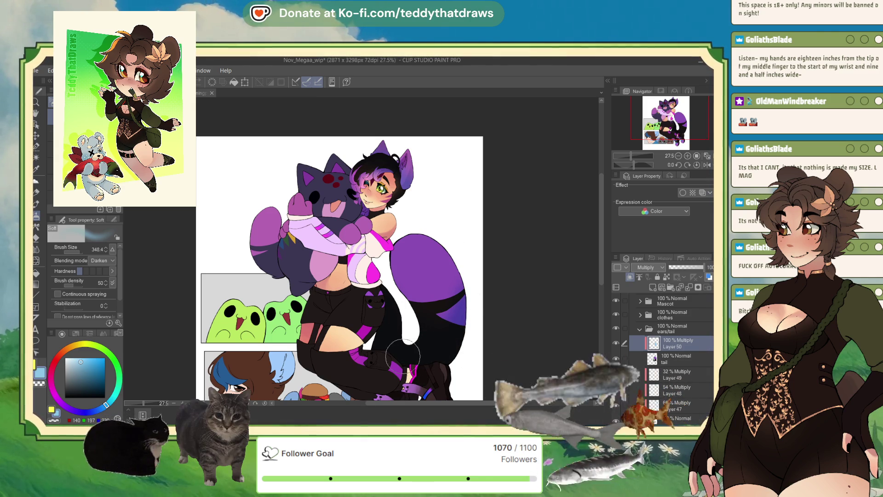
{"action": "left_click", "coordinate": [691, 267]}
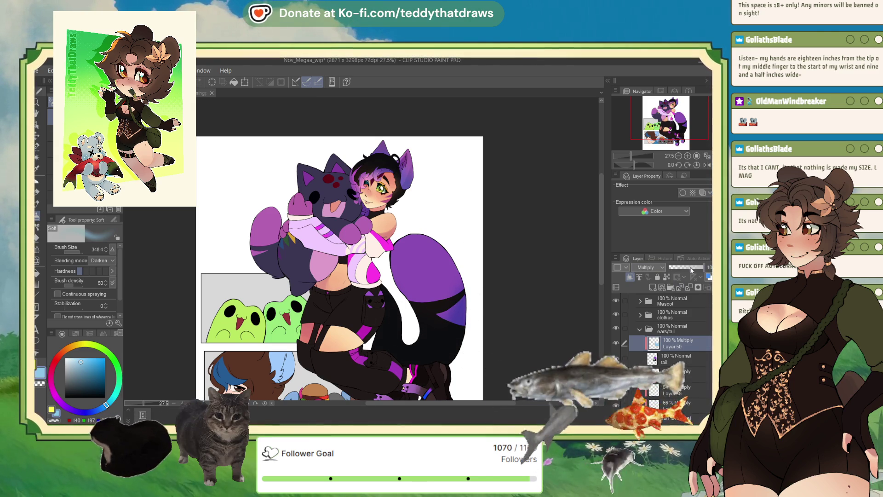
Step: Add Layer 51 above Layer 50 as a Multiply layer at 58% opacity
{"action": "left_click", "coordinate": [652, 288]}
{"action": "key", "text": "alt+shift+m"}
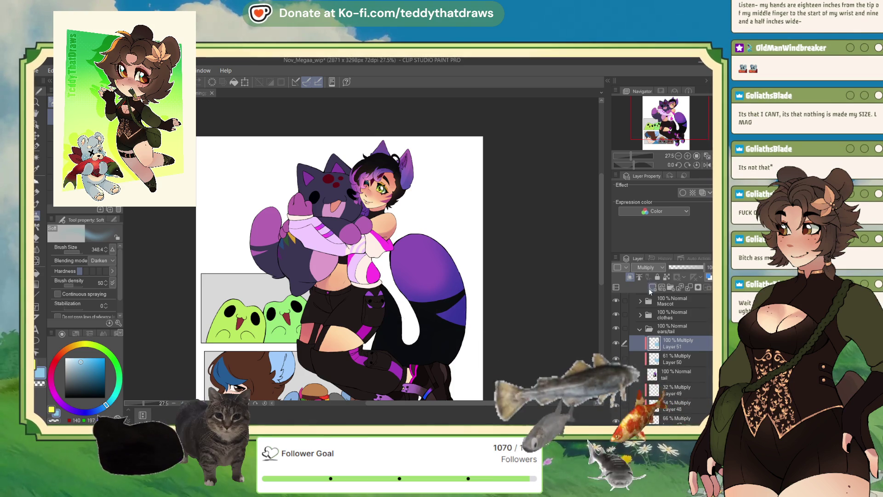
{"action": "left_click", "coordinate": [689, 267]}
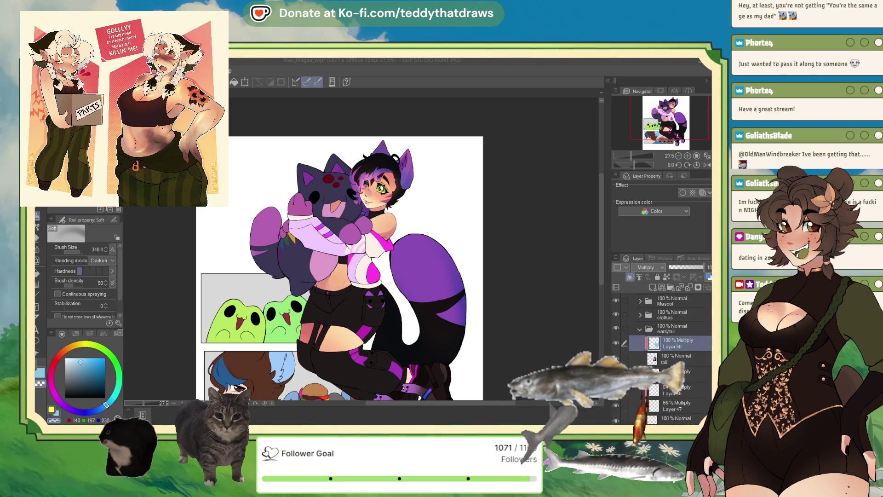
Step: Add a new layer above the tail shading and set it to Soft light
{"action": "left_click_drag", "start_coordinate": [322, 276], "coordinate": [296, 257]}
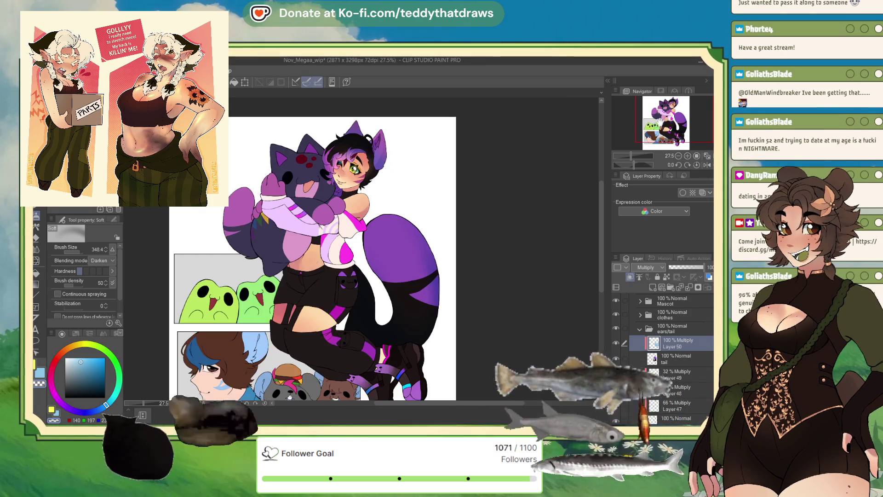
{"action": "left_click_drag", "start_coordinate": [415, 303], "coordinate": [404, 296]}
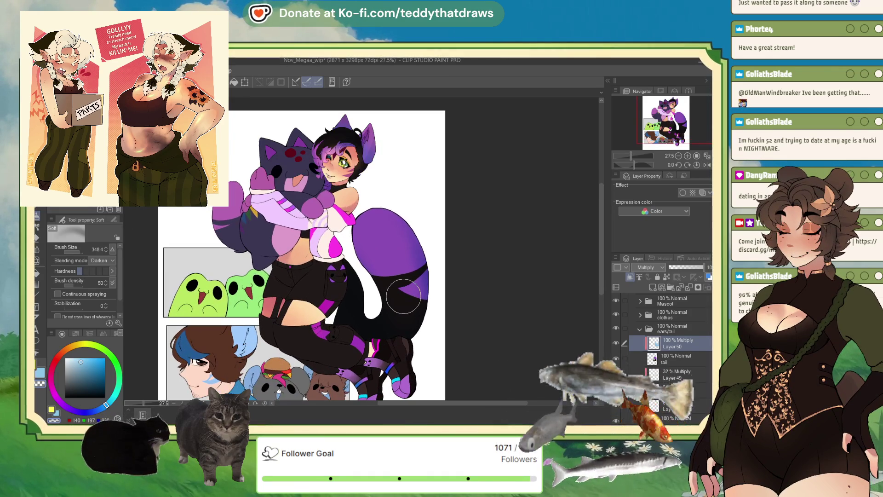
{"action": "left_click", "coordinate": [652, 287]}
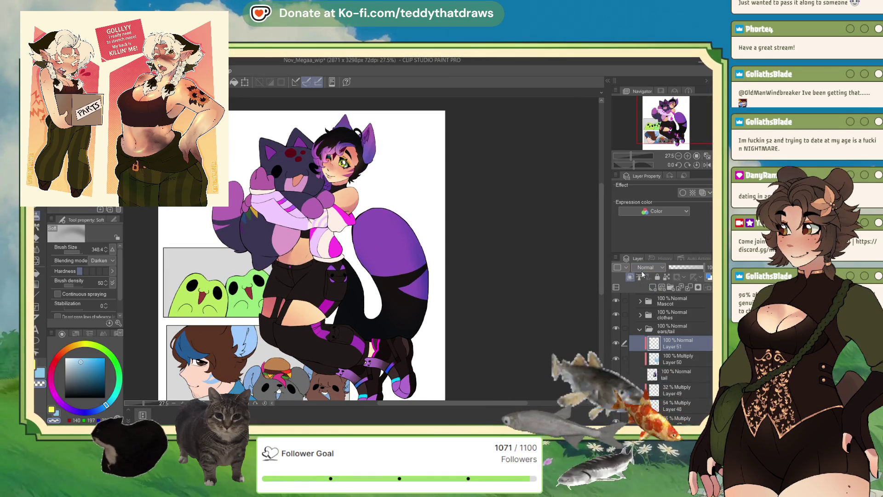
{"action": "left_click", "coordinate": [649, 267]}
{"action": "left_click", "coordinate": [649, 395]}
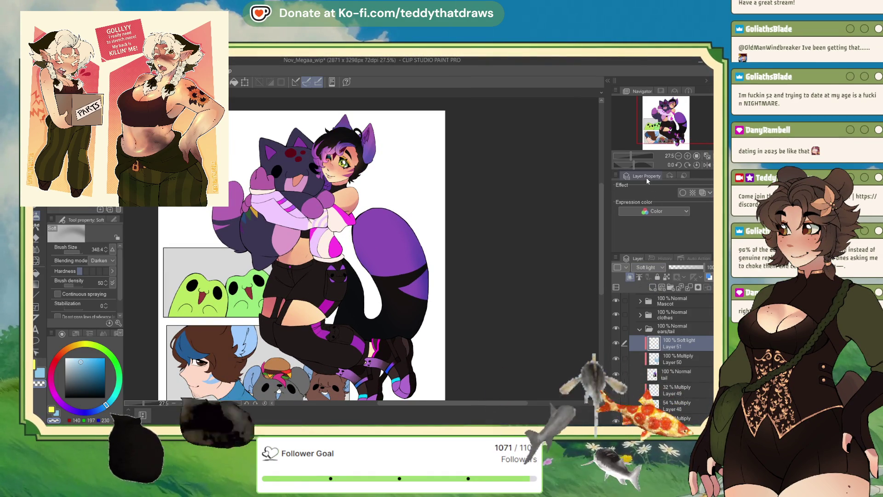
Step: Airbrush a peach glow over the tail with a ~1647 brush at 55% opacity
{"action": "left_click", "coordinate": [299, 253], "text": "alt"}
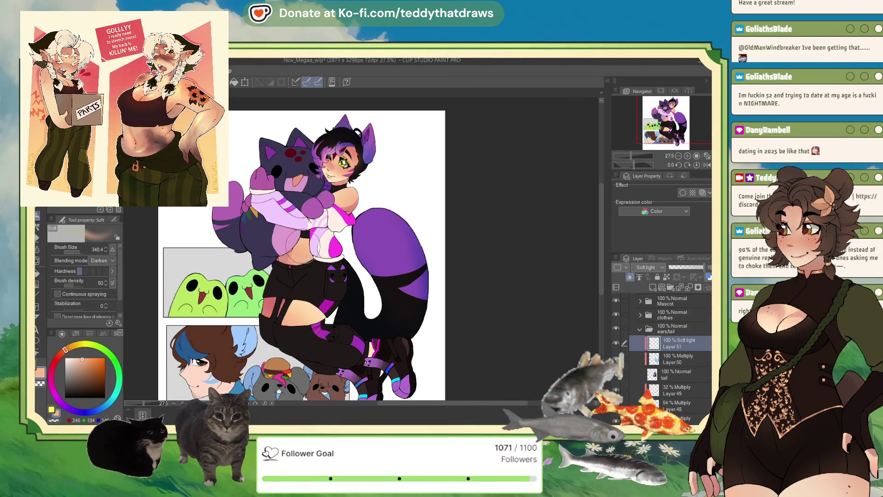
{"action": "left_click_drag", "start_coordinate": [375, 204], "coordinate": [458, 204]}
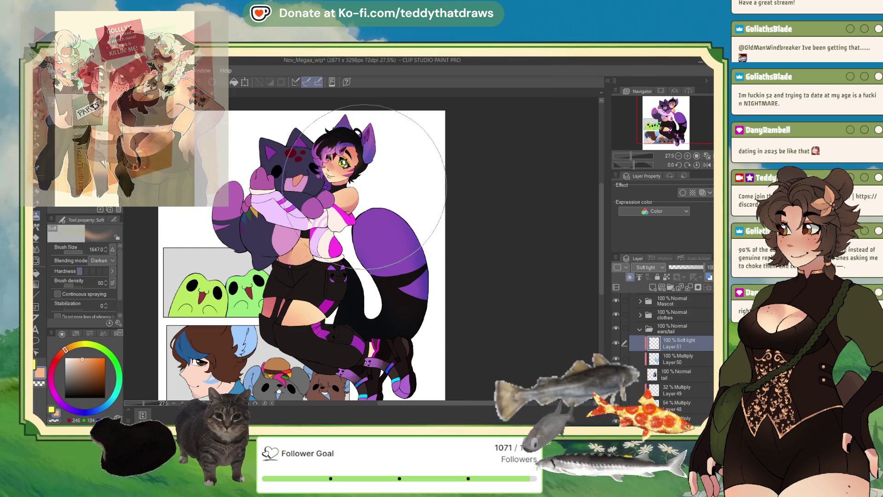
{"action": "left_click_drag", "start_coordinate": [375, 204], "coordinate": [415, 276]}
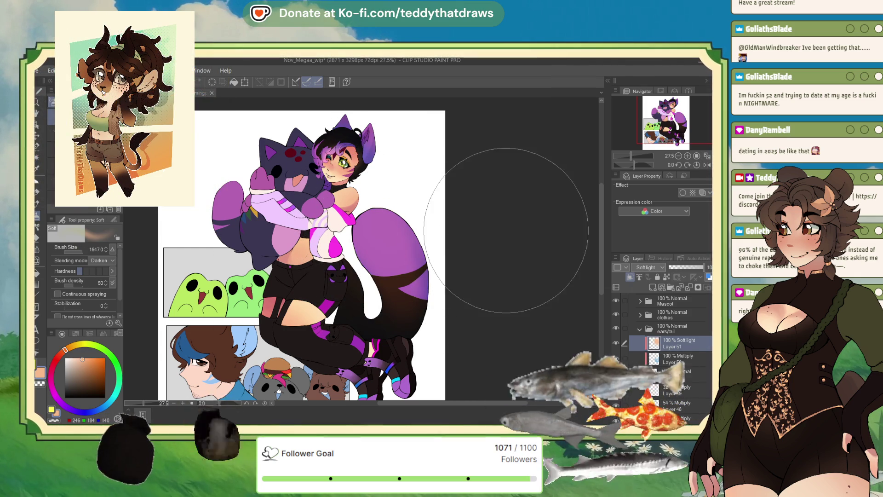
{"action": "left_click", "coordinate": [689, 269]}
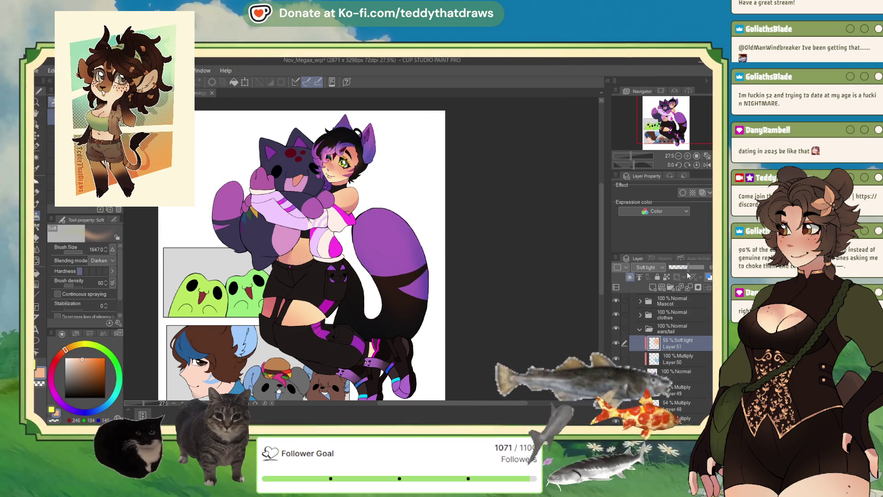
{"action": "scroll", "coordinate": [479, 252], "scroll_direction": "down", "scroll_amount": 5}
{"action": "scroll", "coordinate": [414, 257], "scroll_direction": "up", "scroll_amount": 6}
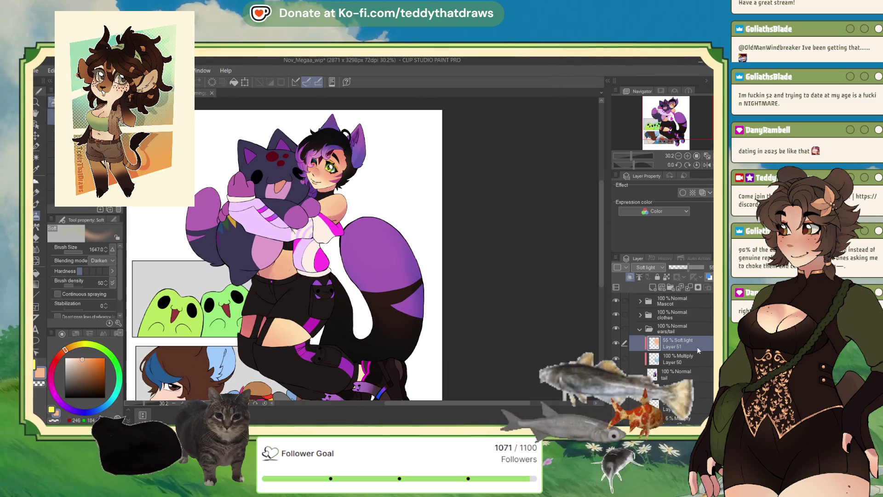
{"action": "left_click", "coordinate": [683, 330]}
Step: Expand the clothes folder and set Layer 52's blending mode to Soft light
{"action": "left_click", "coordinate": [639, 329]}
{"action": "left_click", "coordinate": [643, 318]}
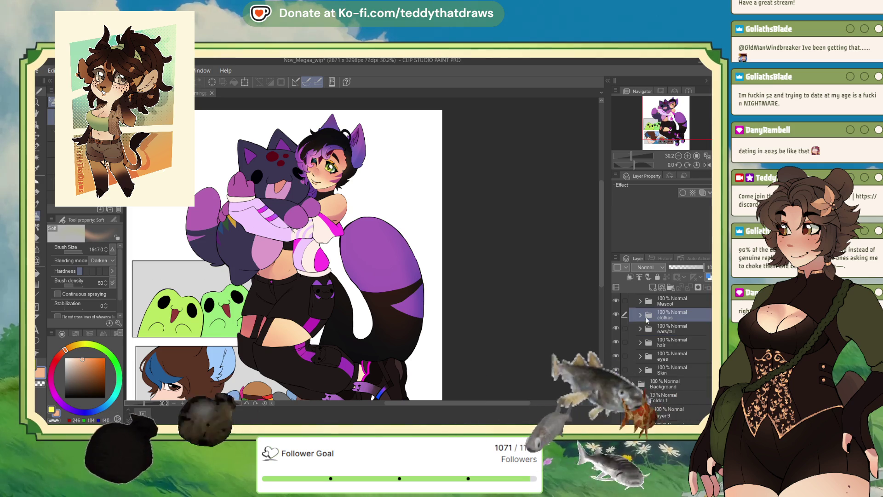
{"action": "left_click", "coordinate": [642, 317]}
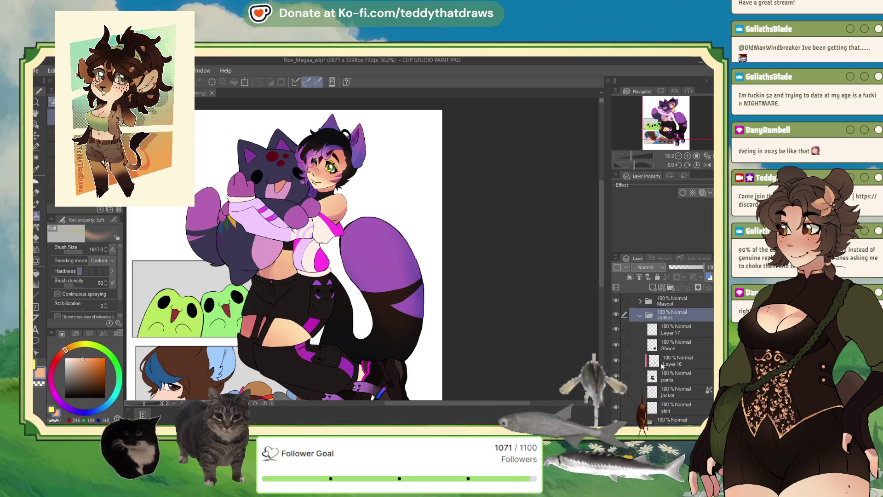
{"action": "left_click", "coordinate": [640, 317]}
{"action": "left_click", "coordinate": [652, 315]}
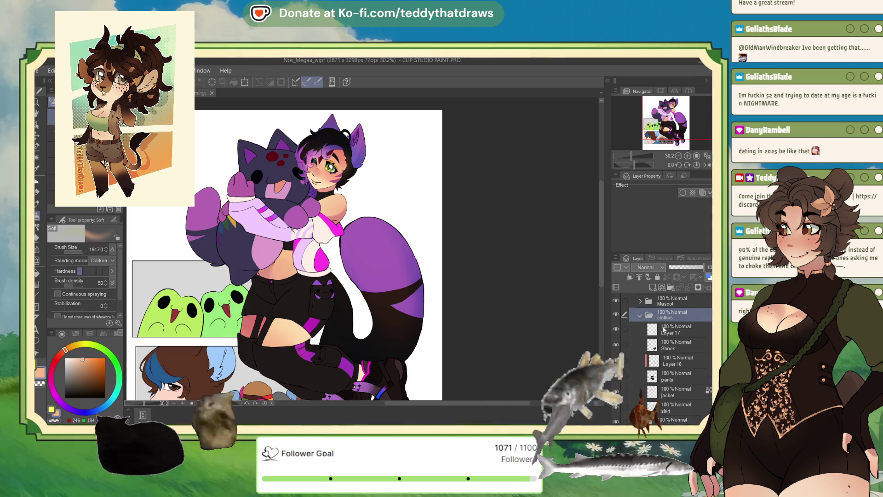
{"action": "scroll", "coordinate": [681, 349], "scroll_direction": "down", "scroll_amount": 2}
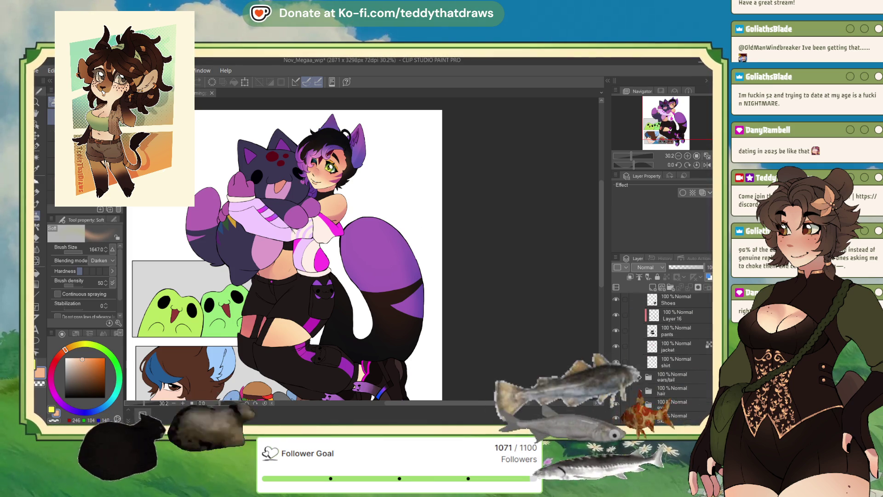
{"action": "left_click", "coordinate": [676, 383]}
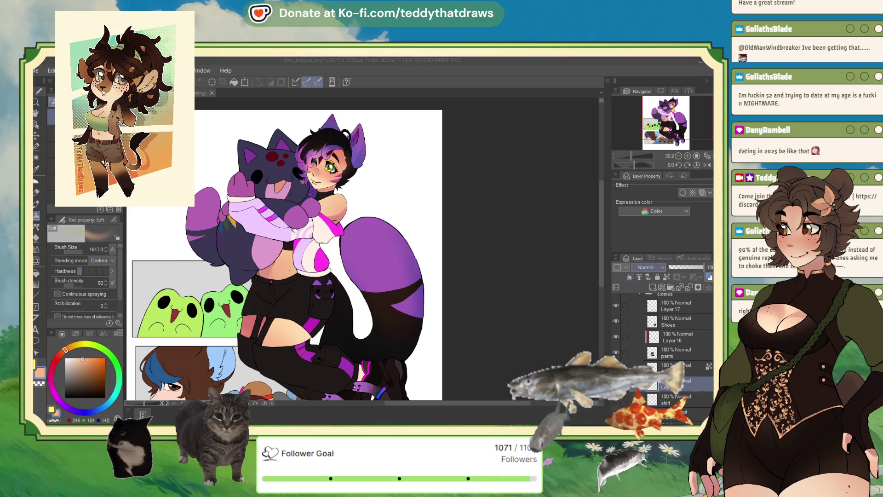
{"action": "left_click", "coordinate": [649, 267]}
{"action": "left_click", "coordinate": [649, 294]}
Step: Shrink the brush to about 160, clip Layer 52 to the shirt, and set opacity to 51%
{"action": "left_click_drag", "start_coordinate": [84, 250], "coordinate": [82, 258]}
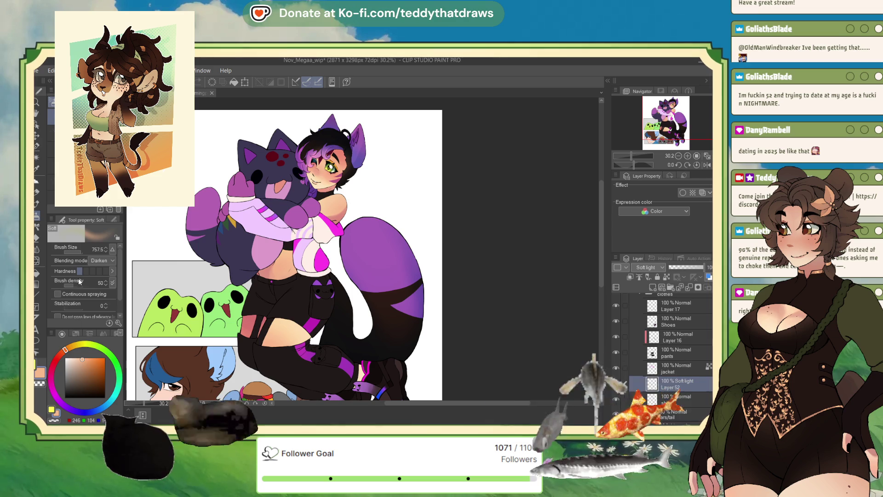
{"action": "left_click_drag", "start_coordinate": [82, 250], "coordinate": [73, 250]}
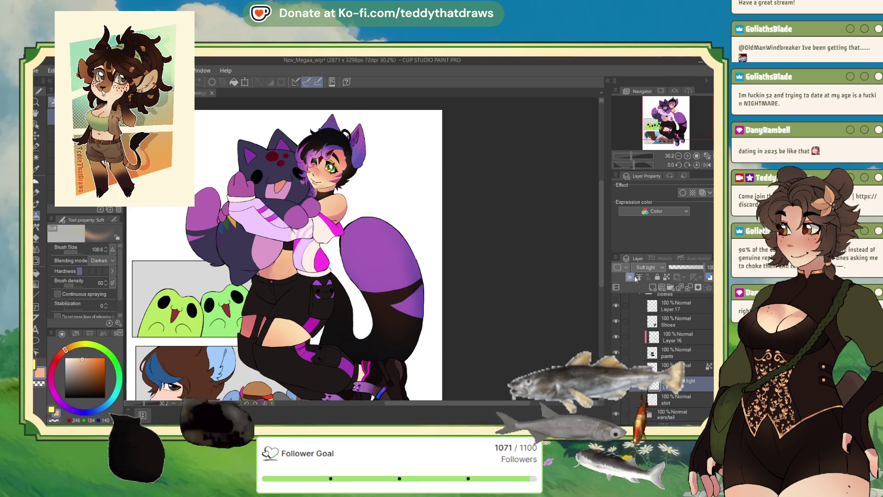
{"action": "key", "text": "ctrl+alt+g"}
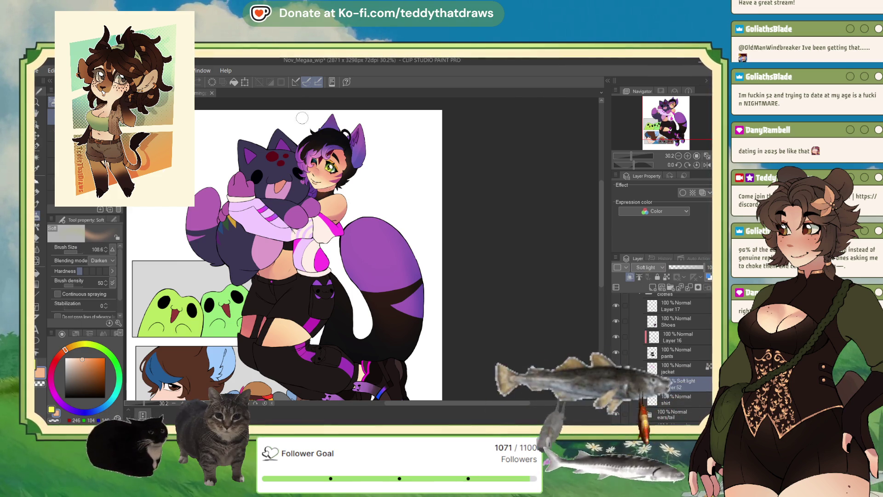
{"action": "scroll", "coordinate": [297, 154], "scroll_direction": "up", "scroll_amount": 2}
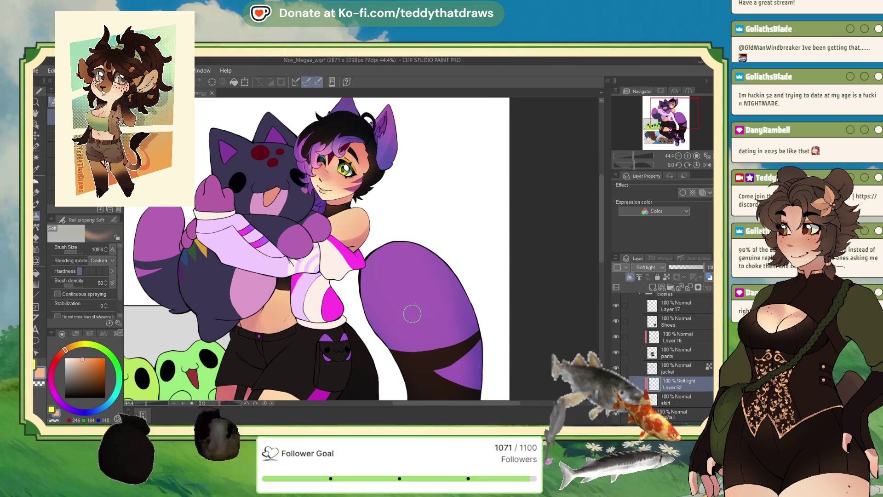
{"action": "left_click", "coordinate": [688, 268]}
{"action": "left_click_drag", "start_coordinate": [688, 269], "coordinate": [686, 274]}
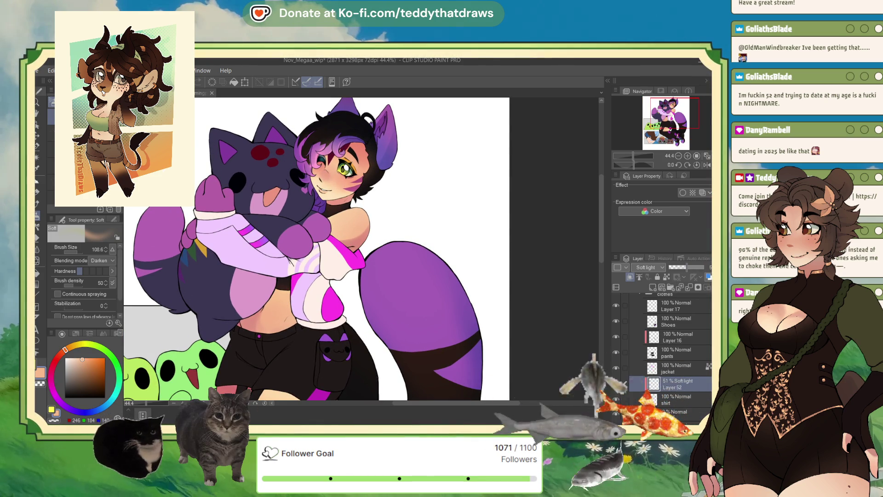
{"action": "scroll", "coordinate": [341, 274], "scroll_direction": "down", "scroll_amount": 5}
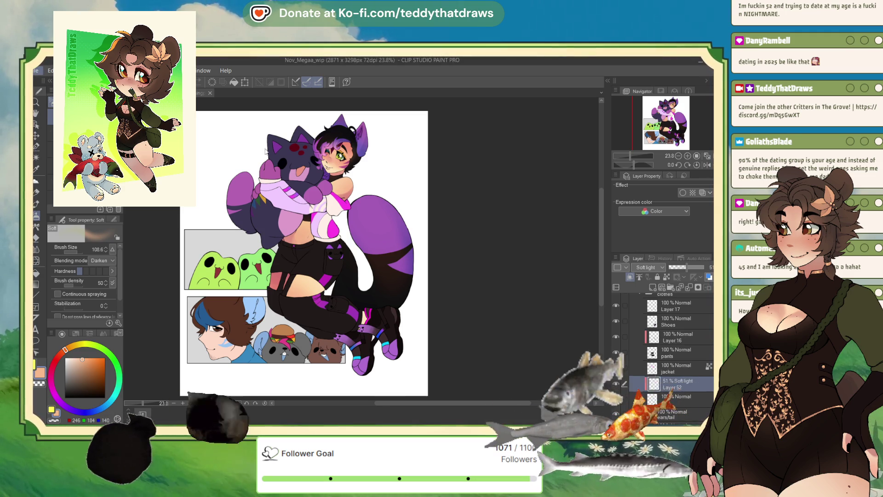
Step: Switch to the Nov_streamingpanel_wip document and zoom out to view the whole panel
{"action": "key", "text": "ctrl+Tab"}
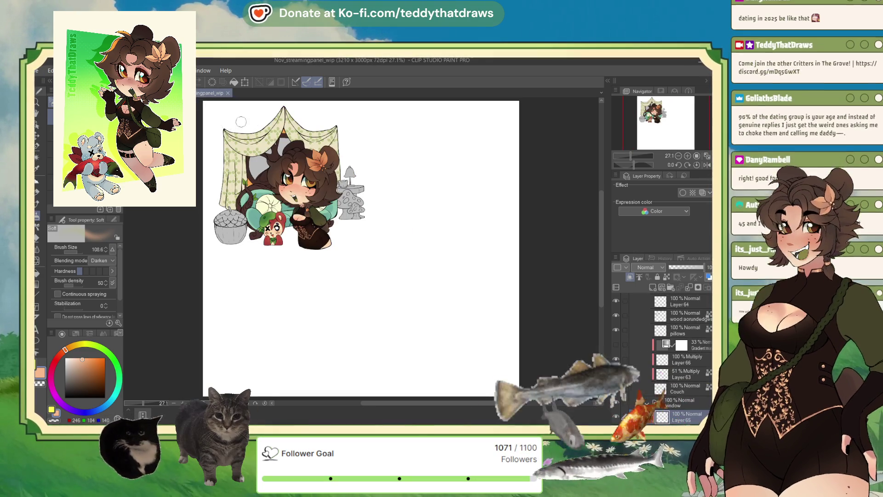
{"action": "scroll", "coordinate": [227, 125], "scroll_direction": "up", "scroll_amount": 3}
{"action": "scroll", "coordinate": [340, 217], "scroll_direction": "up", "scroll_amount": 1}
{"action": "scroll", "coordinate": [698, 347], "scroll_direction": "down", "scroll_amount": 3}
{"action": "scroll", "coordinate": [697, 346], "scroll_direction": "down", "scroll_amount": 2}
{"action": "left_click", "coordinate": [677, 362]}
{"action": "key", "text": "ctrl+minus"}
Step: Select the windowwood layer and pick a near-black brown colour
{"action": "left_click", "coordinate": [676, 347]}
{"action": "scroll", "coordinate": [288, 254], "scroll_direction": "up", "scroll_amount": 2}
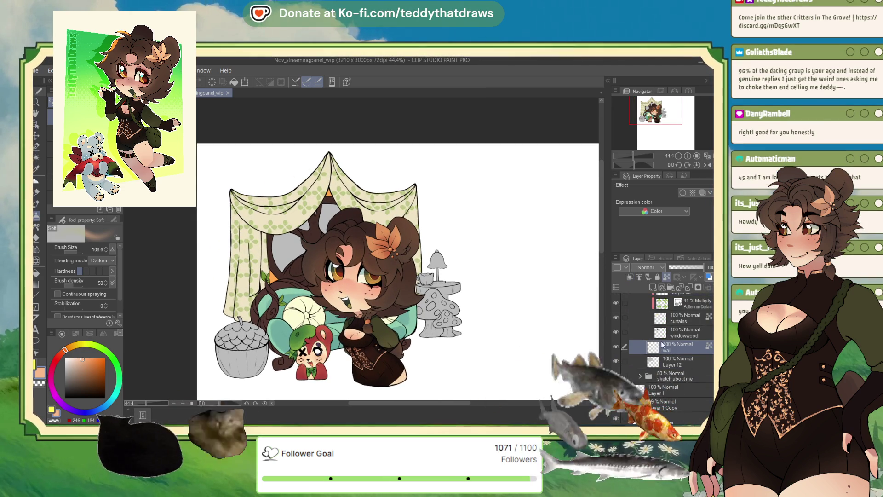
{"action": "scroll", "coordinate": [694, 361], "scroll_direction": "up", "scroll_amount": 3}
{"action": "scroll", "coordinate": [667, 359], "scroll_direction": "down", "scroll_amount": 2}
{"action": "left_click", "coordinate": [685, 370]}
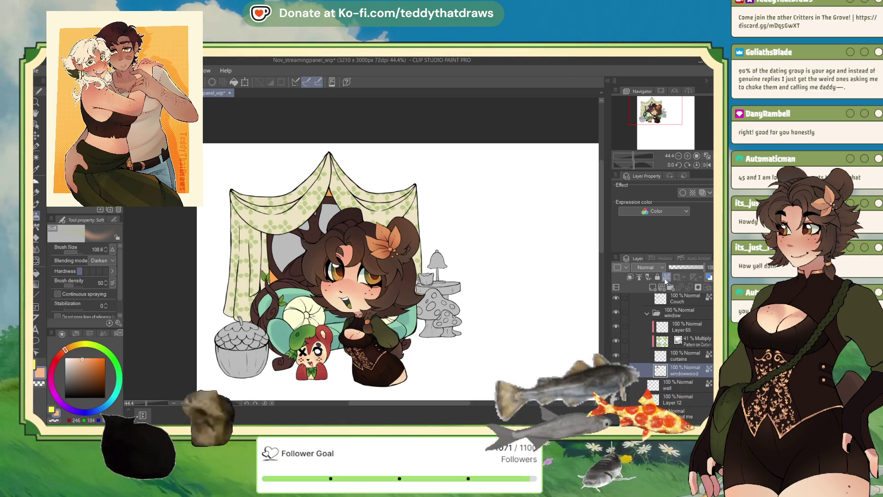
{"action": "left_click", "coordinate": [73, 391]}
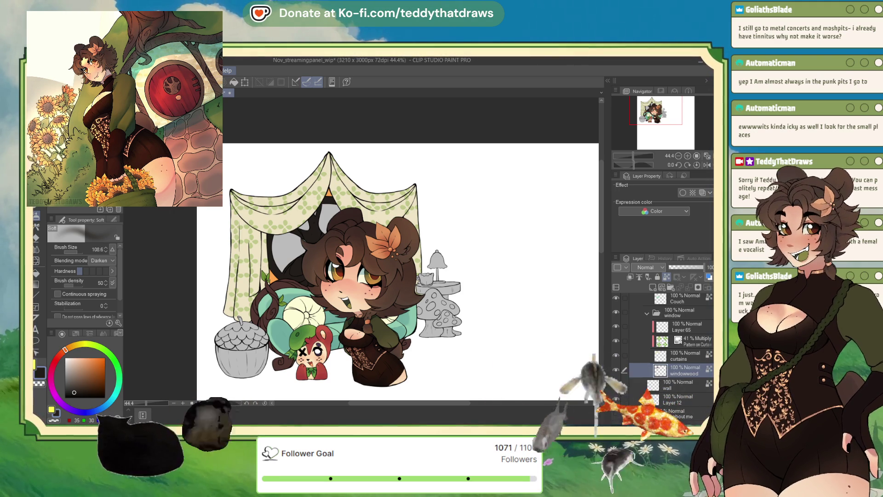
Step: Tint the curtains pale beige on the colour wheel, then recolour them orange
{"action": "scroll", "coordinate": [328, 104], "scroll_direction": "down", "scroll_amount": 2}
{"action": "scroll", "coordinate": [345, 251], "scroll_direction": "up", "scroll_amount": 3}
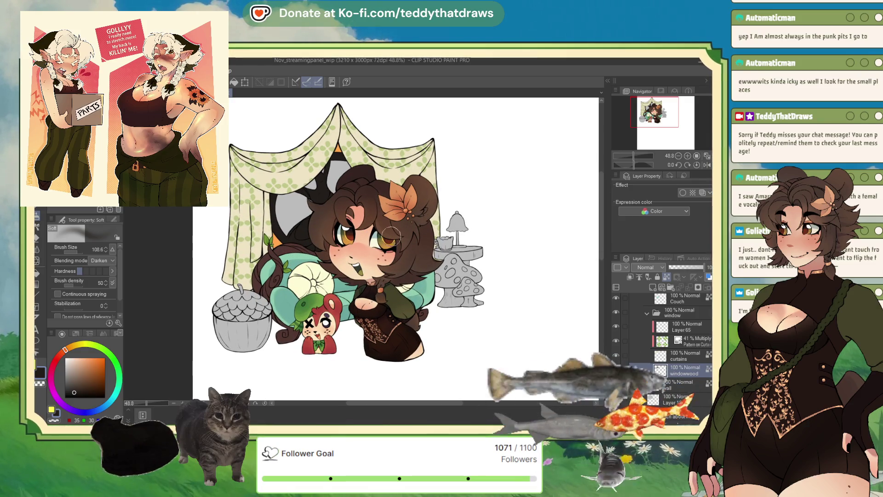
{"action": "scroll", "coordinate": [336, 207], "scroll_direction": "down", "scroll_amount": 1}
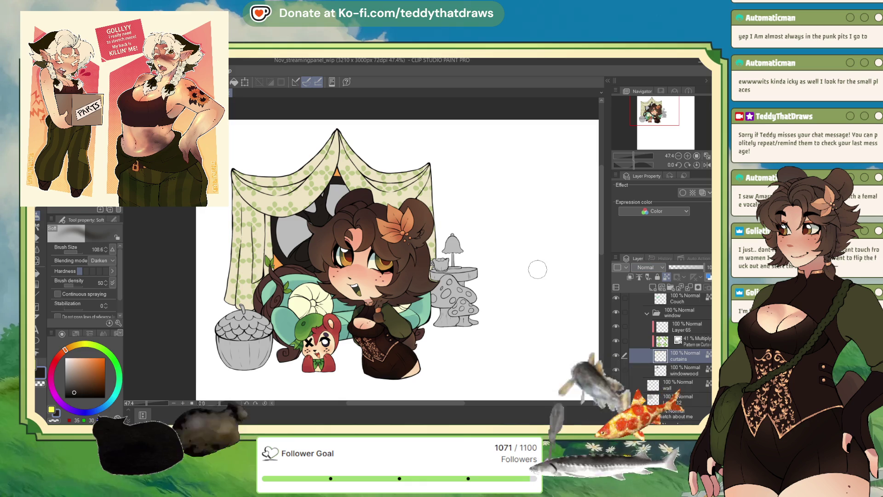
{"action": "left_click_drag", "start_coordinate": [98, 402], "coordinate": [88, 411]}
{"action": "left_click", "coordinate": [76, 385]}
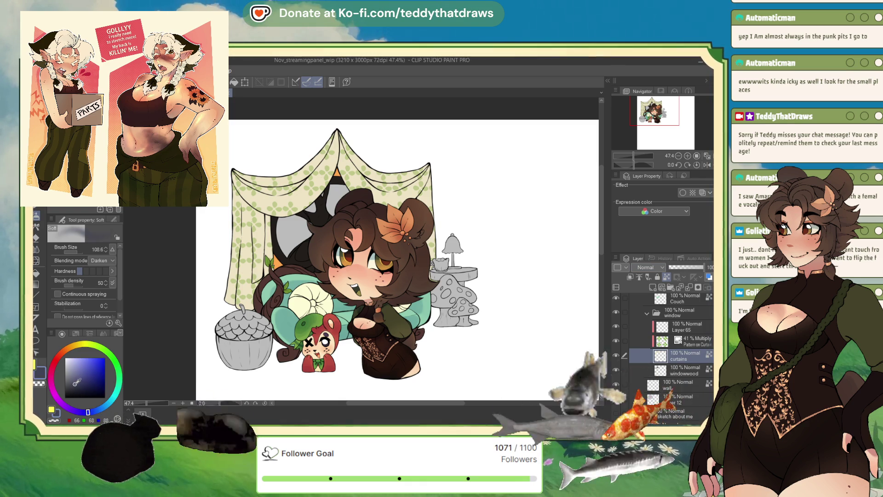
{"action": "left_click", "coordinate": [63, 353]}
{"action": "left_click", "coordinate": [75, 359]}
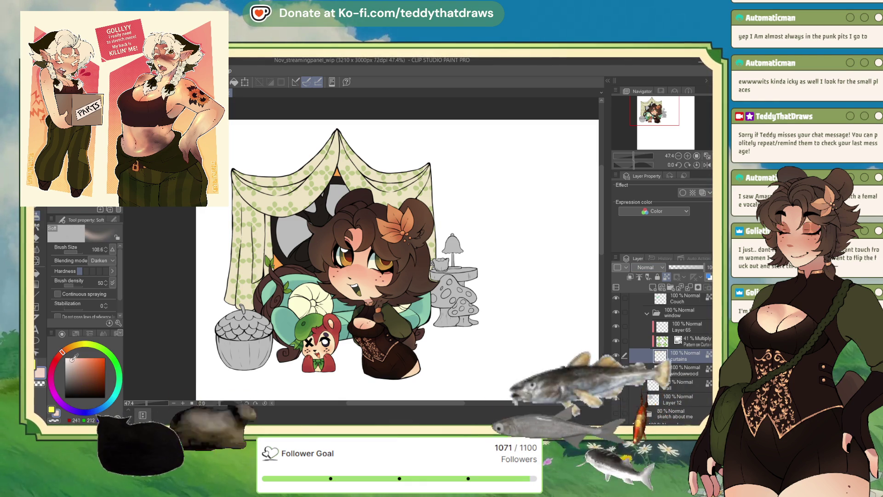
{"action": "left_click", "coordinate": [68, 348]}
{"action": "left_click", "coordinate": [72, 360]}
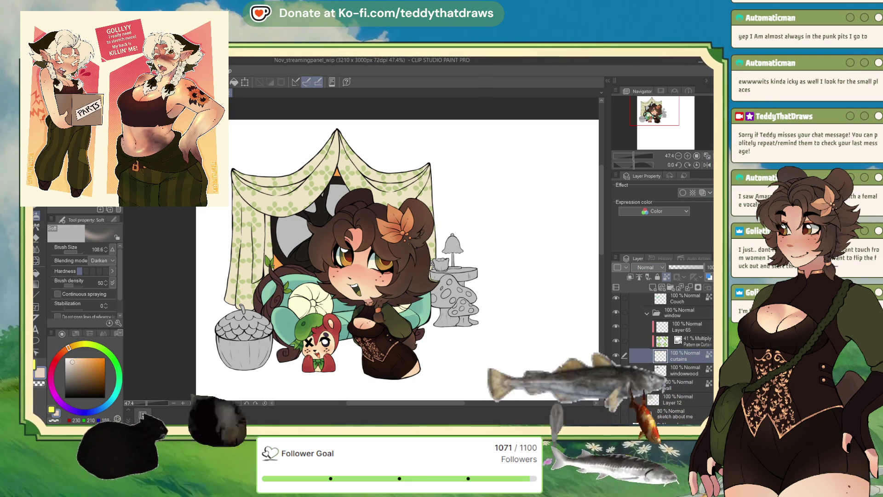
{"action": "left_click", "coordinate": [232, 83]}
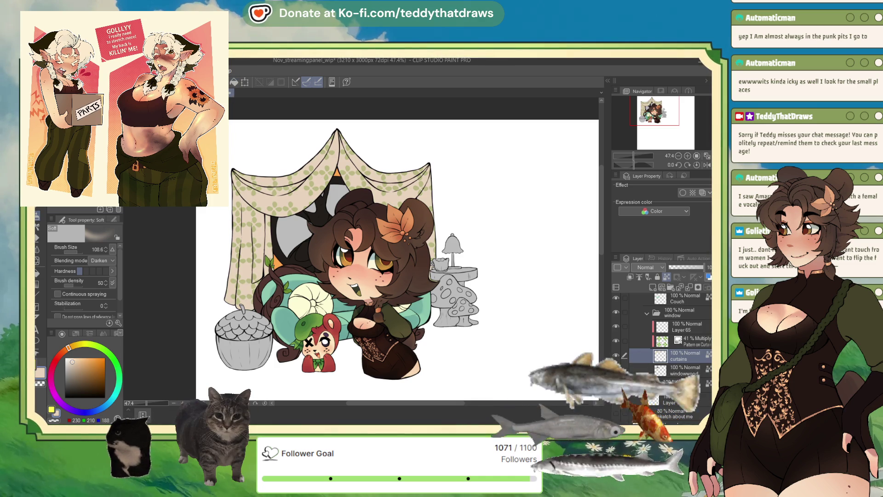
{"action": "left_click", "coordinate": [234, 83]}
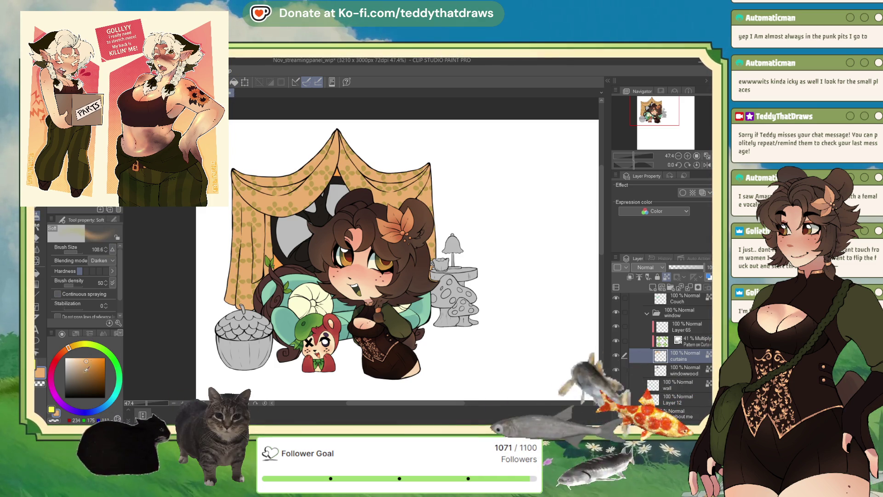
Step: Refill the curtains with bright red
{"action": "left_click_drag", "start_coordinate": [69, 348], "coordinate": [56, 358]}
{"action": "left_click", "coordinate": [100, 362]}
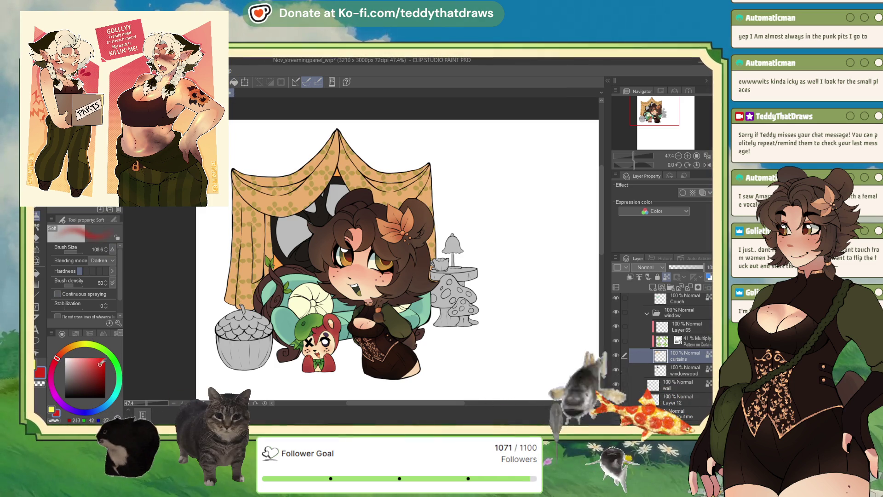
{"action": "left_click", "coordinate": [235, 83]}
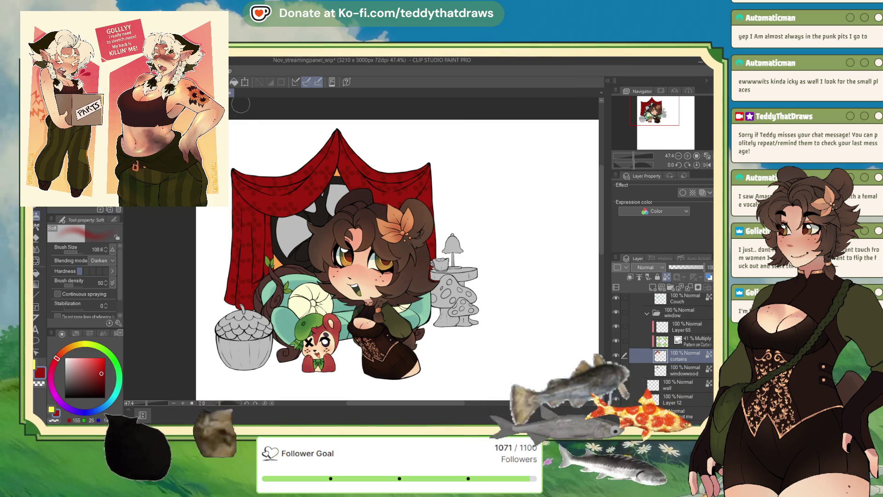
Step: Try an orange-tan fill on the curtains, then swap back to red
{"action": "scroll", "coordinate": [317, 220], "scroll_direction": "up", "scroll_amount": 2}
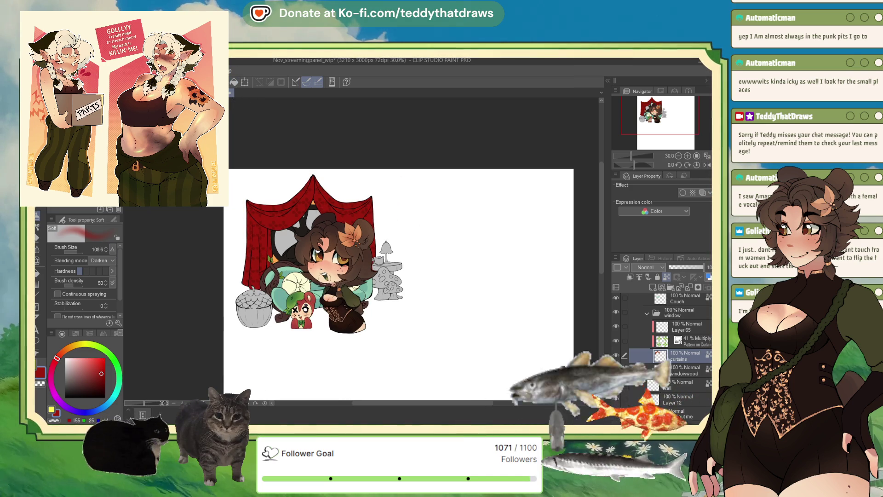
{"action": "scroll", "coordinate": [279, 226], "scroll_direction": "up", "scroll_amount": 2}
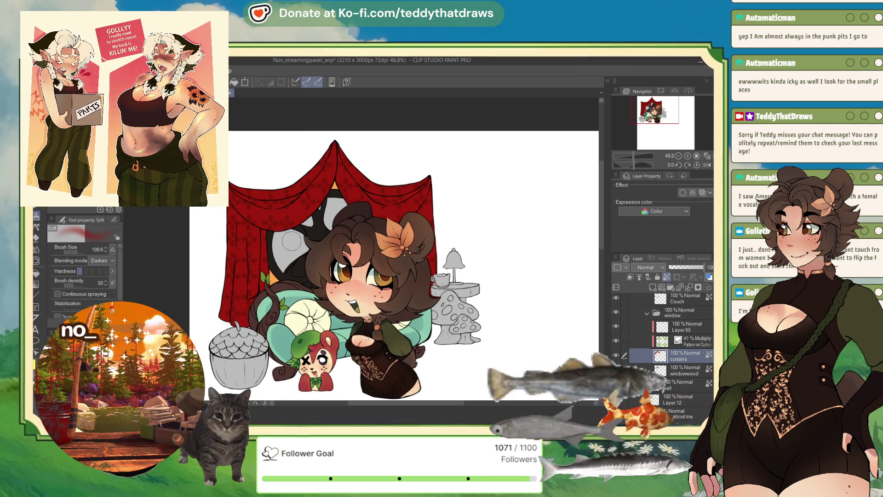
{"action": "scroll", "coordinate": [366, 249], "scroll_direction": "down", "scroll_amount": 5}
{"action": "scroll", "coordinate": [365, 249], "scroll_direction": "up", "scroll_amount": 4}
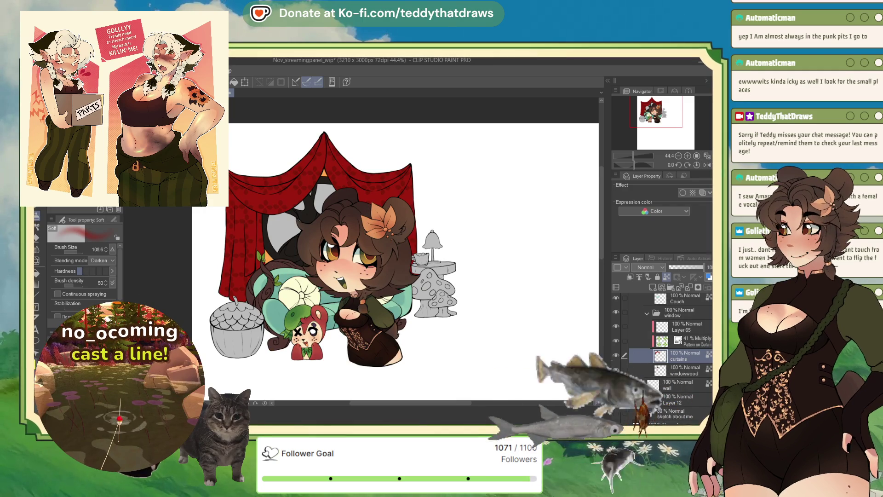
{"action": "left_click", "coordinate": [278, 273], "text": "alt"}
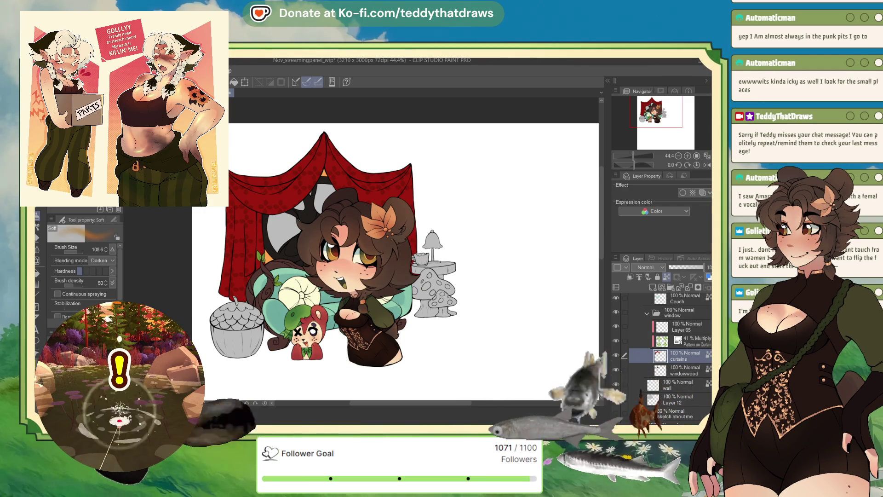
{"action": "key", "text": "alt+BackSpace"}
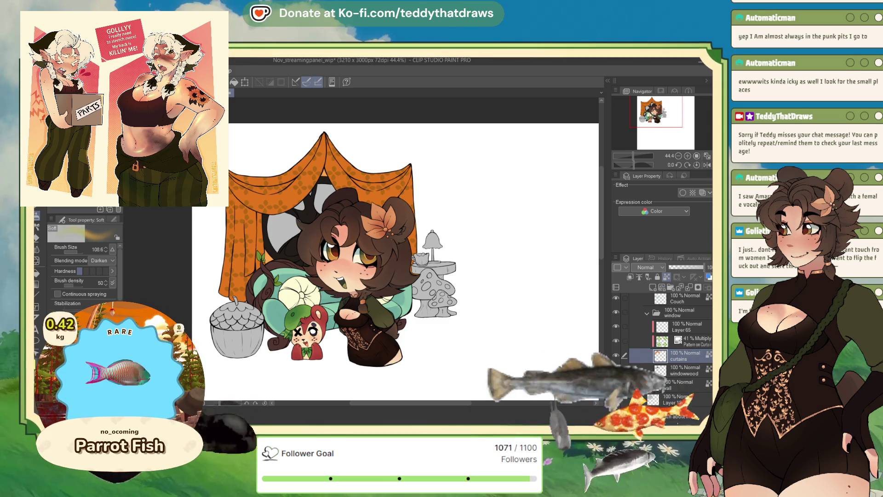
{"action": "key", "text": "x"}
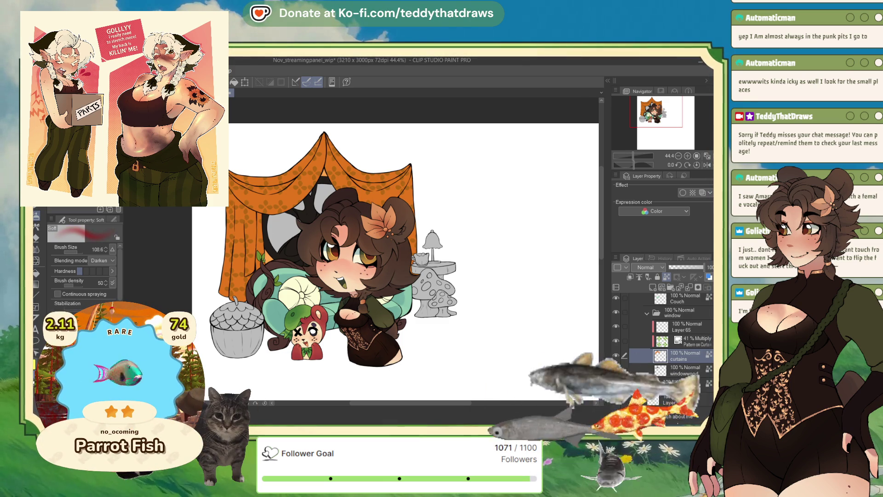
{"action": "left_click", "coordinate": [236, 83]}
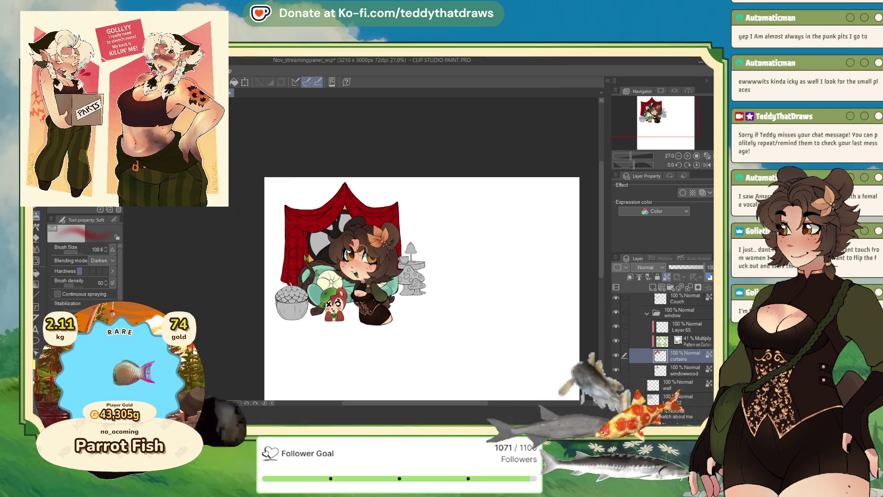
Step: Fill the curtains with a dark, slightly yellowish green
{"action": "scroll", "coordinate": [226, 191], "scroll_direction": "up", "scroll_amount": 3}
{"action": "scroll", "coordinate": [671, 355], "scroll_direction": "down", "scroll_amount": 2}
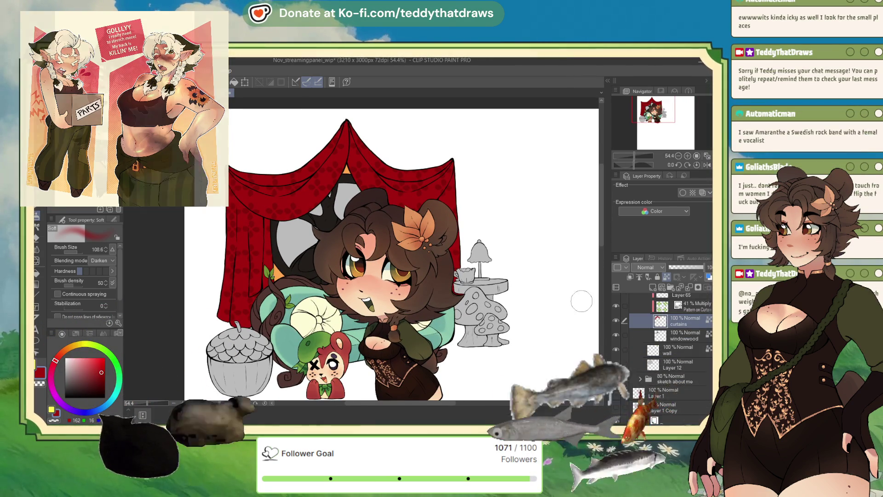
{"action": "scroll", "coordinate": [655, 323], "scroll_direction": "up", "scroll_amount": 1}
{"action": "left_click", "coordinate": [96, 386]}
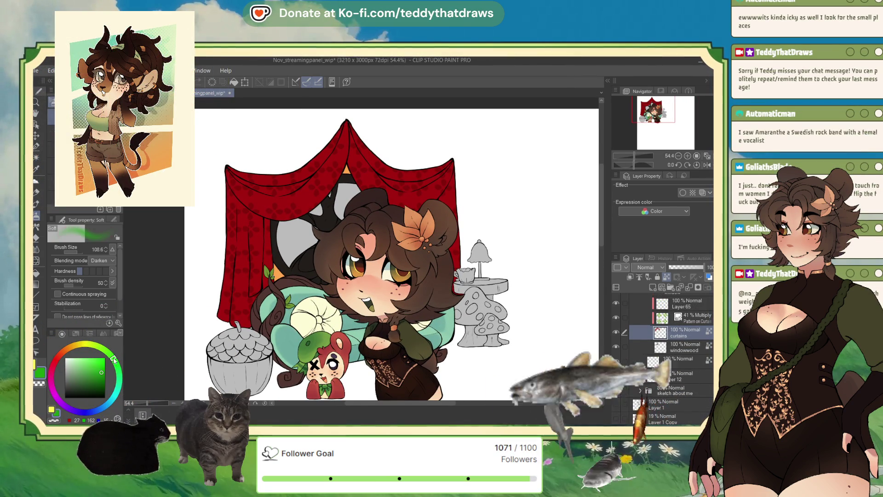
{"action": "left_click", "coordinate": [114, 360]}
{"action": "left_click", "coordinate": [107, 352]}
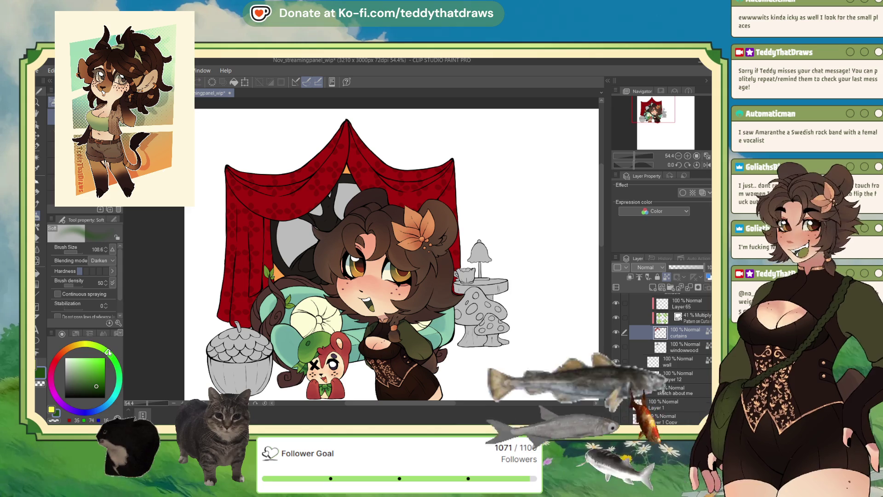
{"action": "left_click", "coordinate": [98, 376]}
{"action": "left_click", "coordinate": [101, 385]}
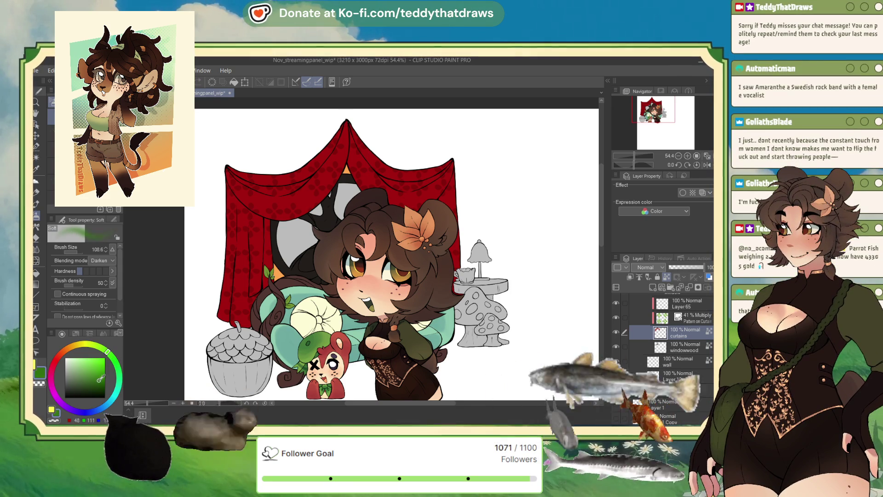
{"action": "left_click", "coordinate": [98, 346]}
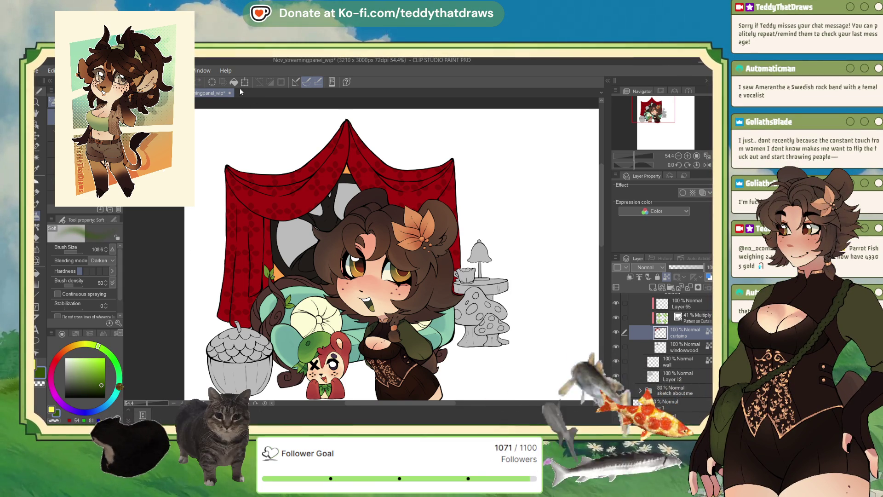
{"action": "key", "text": "alt+BackSpace"}
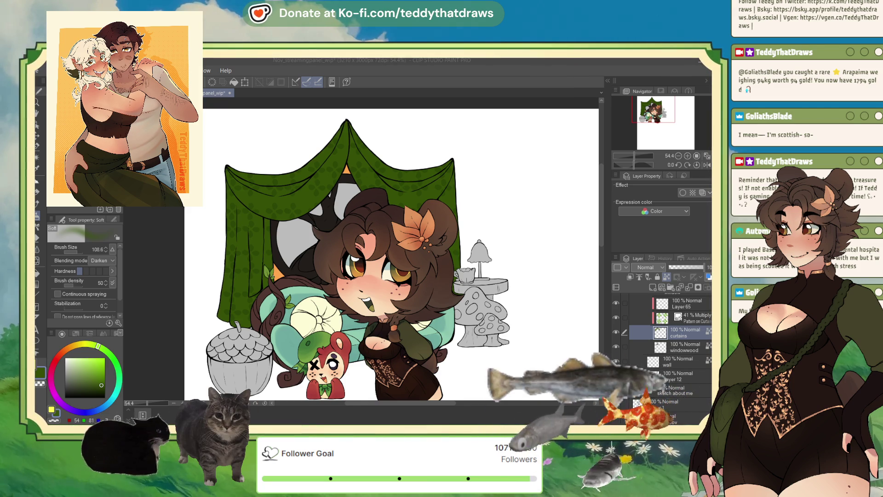
{"action": "left_click", "coordinate": [685, 364]}
{"action": "left_click", "coordinate": [681, 375]}
{"action": "scroll", "coordinate": [665, 331], "scroll_direction": "down", "scroll_amount": 1}
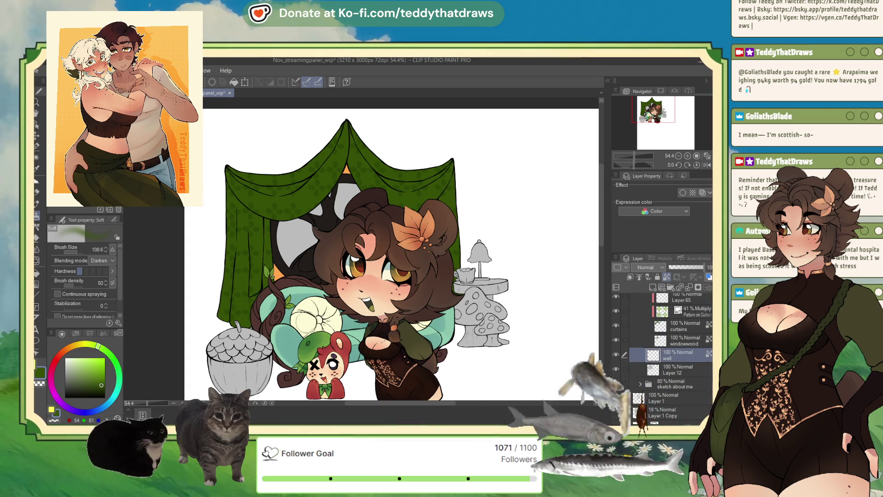
Step: Fill the curtains layer with a light cream colour
{"action": "left_click", "coordinate": [305, 318], "text": "alt"}
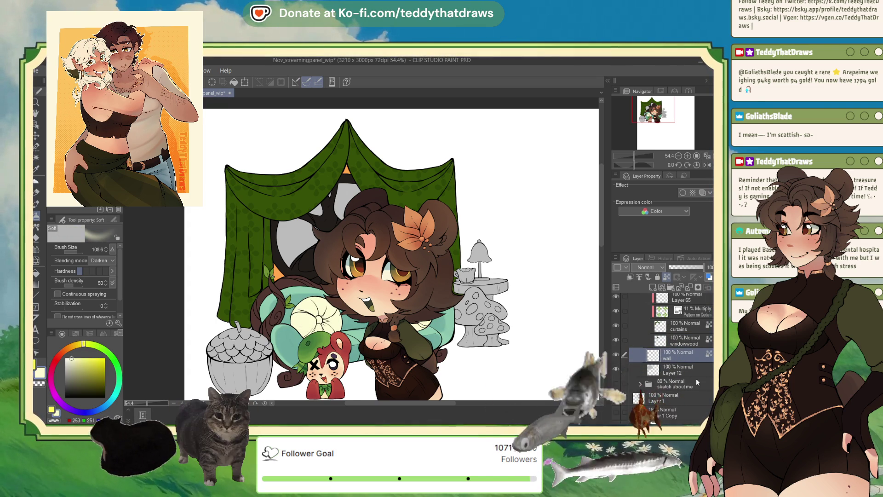
{"action": "scroll", "coordinate": [697, 383], "scroll_direction": "up", "scroll_amount": 1}
{"action": "scroll", "coordinate": [695, 372], "scroll_direction": "up", "scroll_amount": 1}
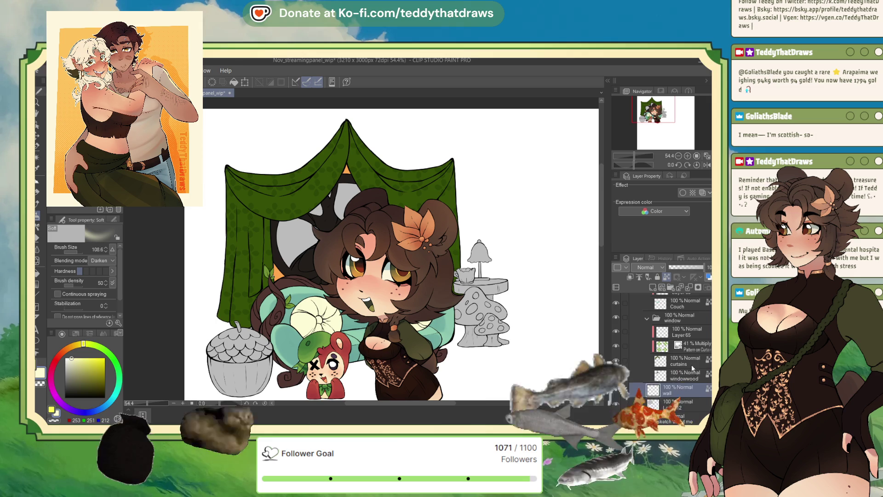
{"action": "left_click", "coordinate": [686, 361]}
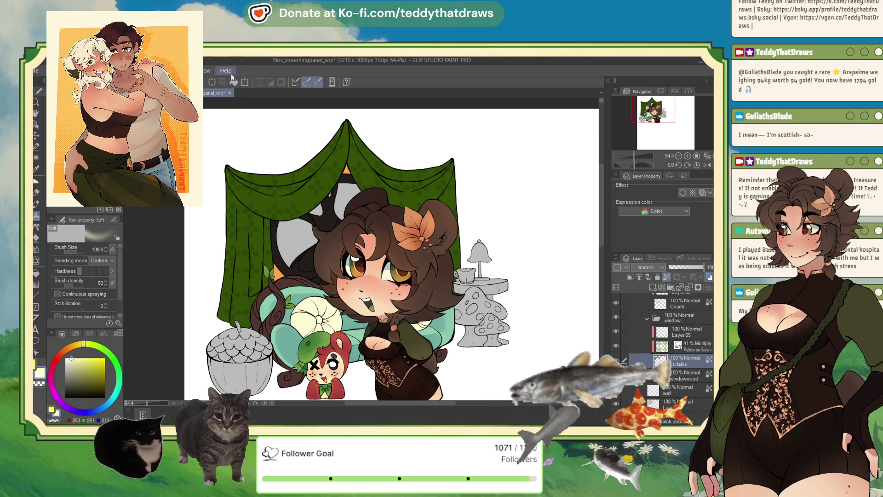
{"action": "left_click", "coordinate": [233, 82]}
Step: Lower the Pattern on Curtains layer's opacity to 15%
{"action": "left_click", "coordinate": [683, 351]}
{"action": "left_click_drag", "start_coordinate": [684, 267], "coordinate": [674, 266]}
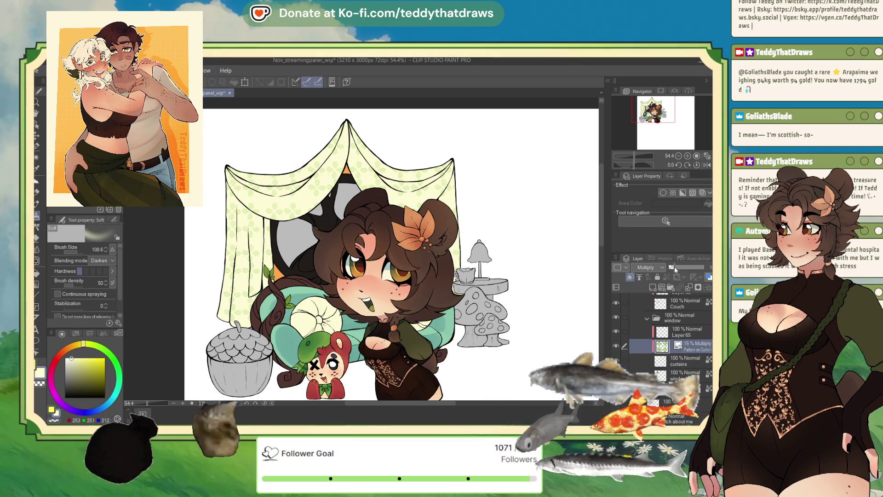
{"action": "scroll", "coordinate": [399, 255], "scroll_direction": "down", "scroll_amount": 4}
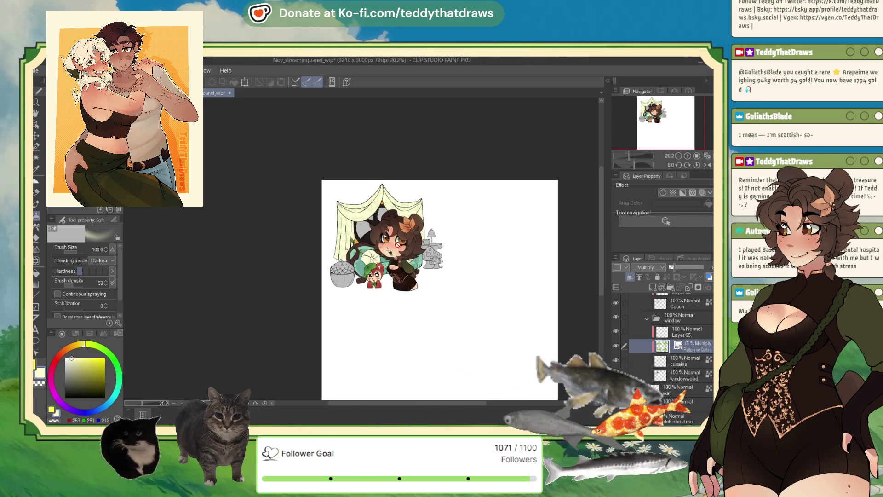
{"action": "scroll", "coordinate": [399, 256], "scroll_direction": "up", "scroll_amount": 4}
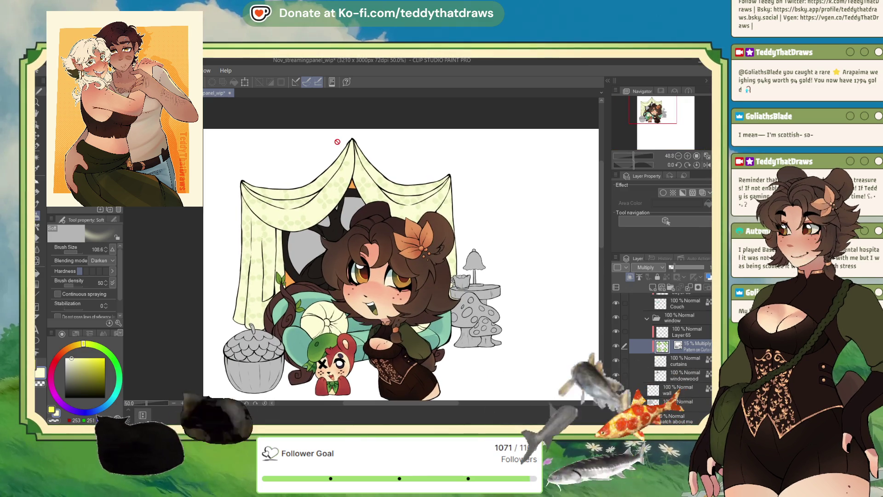
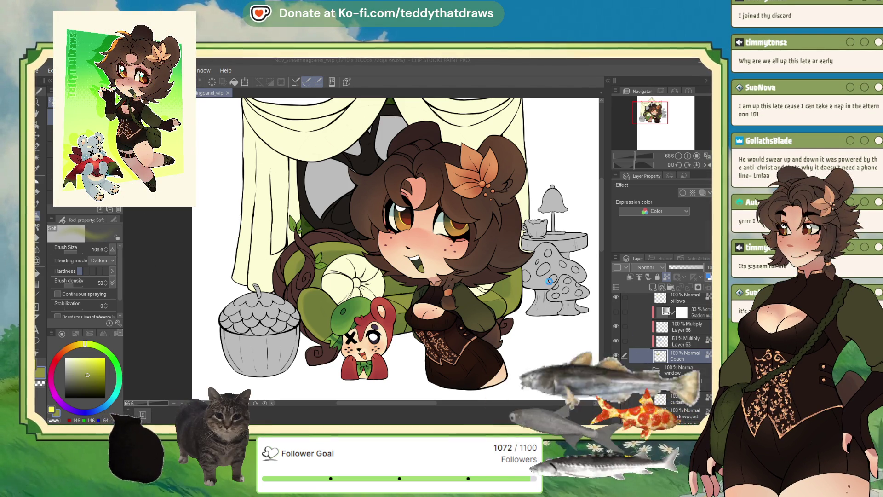
Step: Look through the open documents and bring up the Nov_AshValentineChibi_wip lineart
{"action": "left_click", "coordinate": [236, 95]}
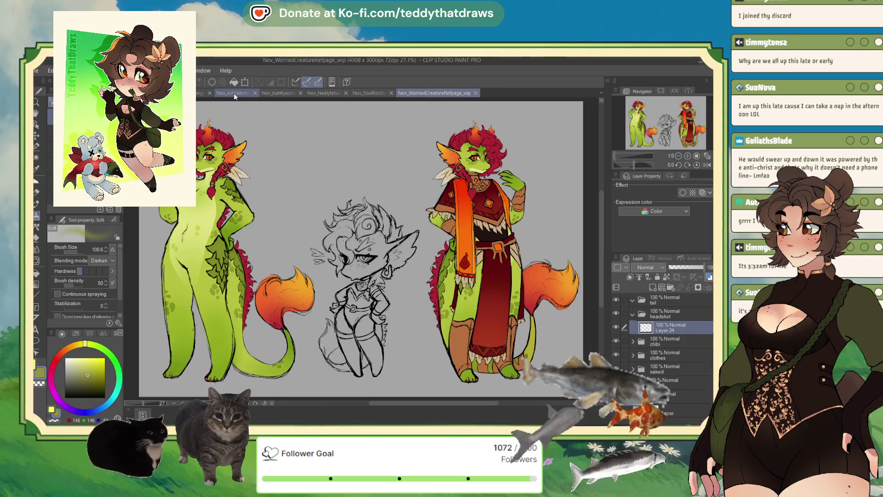
{"action": "left_click", "coordinate": [212, 93]}
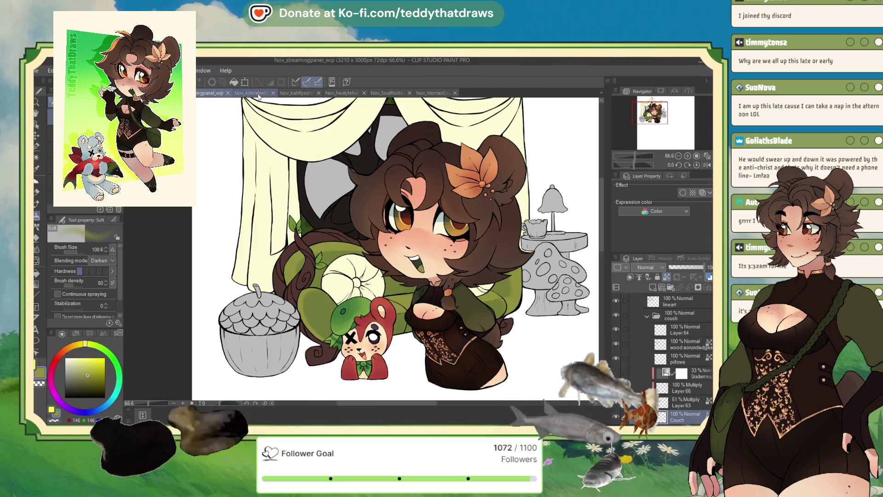
{"action": "left_click", "coordinate": [257, 94]}
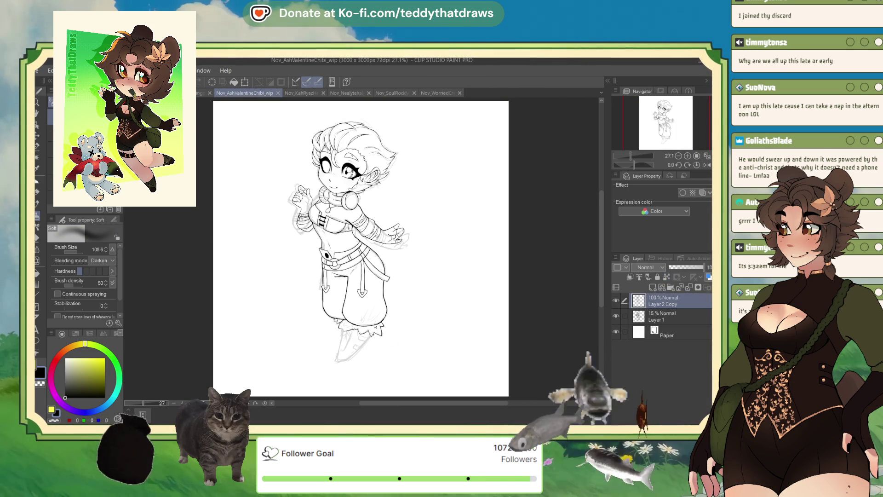
Step: On a mirrored view, ink the boot's right and left outer edges down to the tip with the G-pen
{"action": "key", "text": "p"}
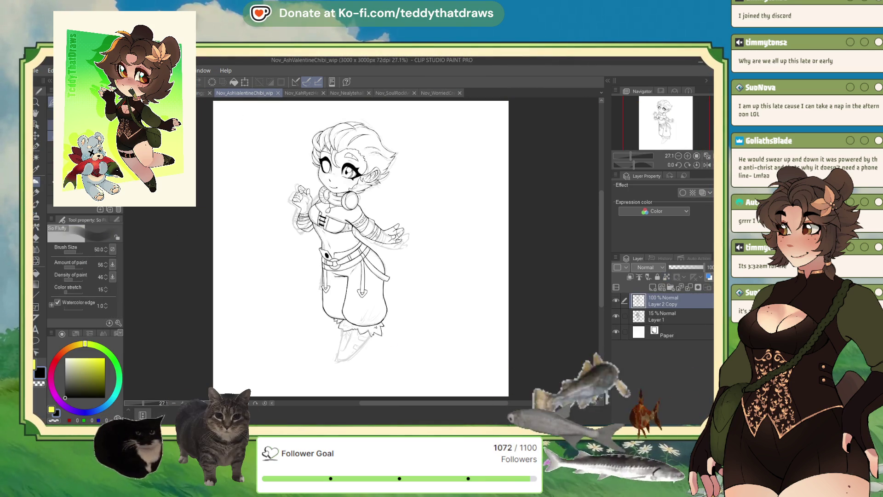
{"action": "scroll", "coordinate": [441, 260], "scroll_direction": "down", "scroll_amount": 2}
{"action": "scroll", "coordinate": [364, 325], "scroll_direction": "up", "scroll_amount": 7}
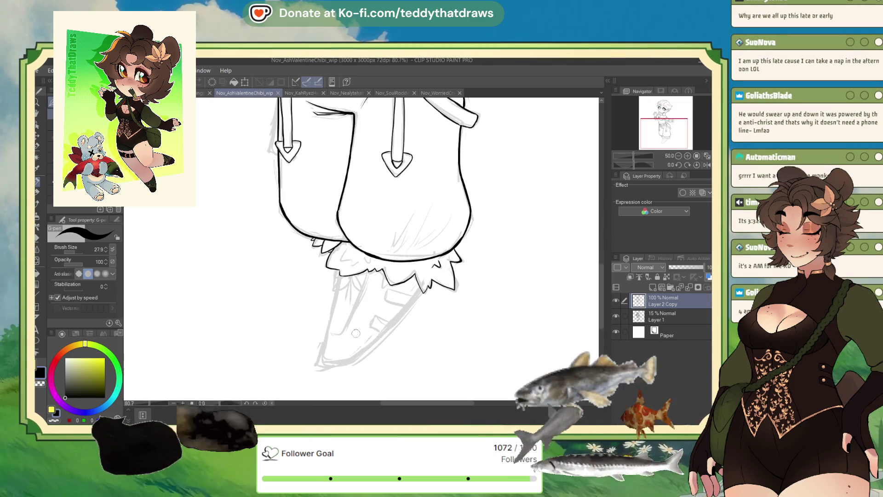
{"action": "left_click", "coordinate": [707, 165]}
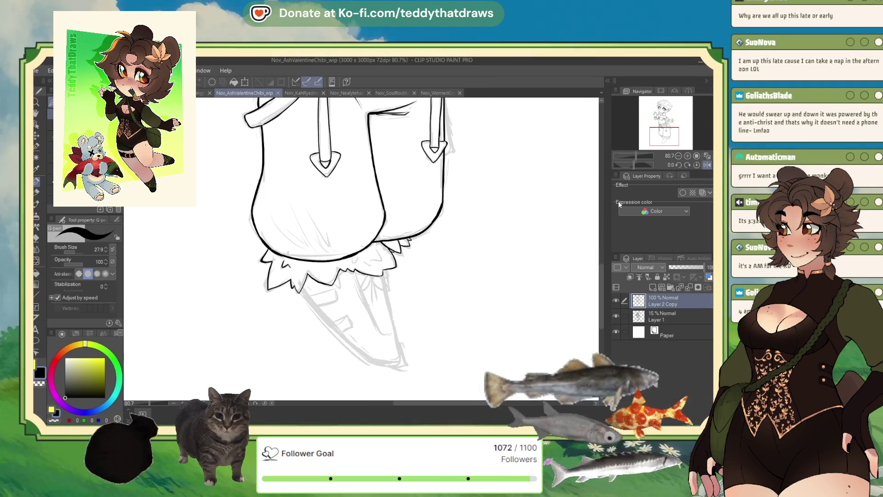
{"action": "left_click_drag", "start_coordinate": [384, 275], "coordinate": [399, 337]}
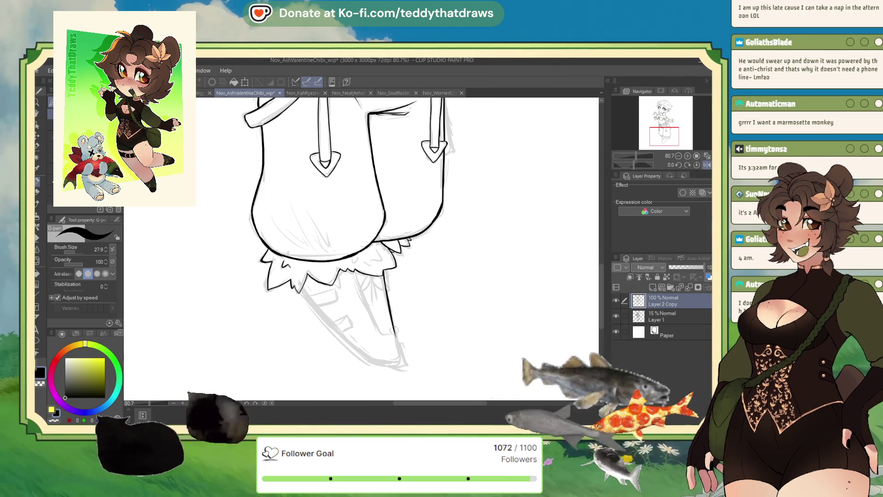
{"action": "left_click_drag", "start_coordinate": [386, 289], "coordinate": [402, 360]}
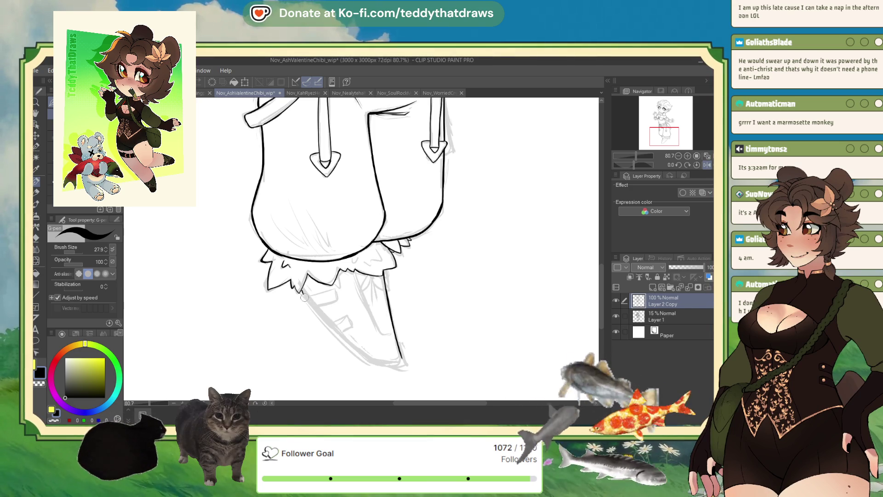
{"action": "mouse_move", "coordinate": [303, 291]}
{"action": "left_mouse_down"}
{"action": "mouse_move", "coordinate": [341, 339]}
{"action": "mouse_move", "coordinate": [375, 362]}
{"action": "mouse_move", "coordinate": [401, 358]}
{"action": "left_mouse_up"}
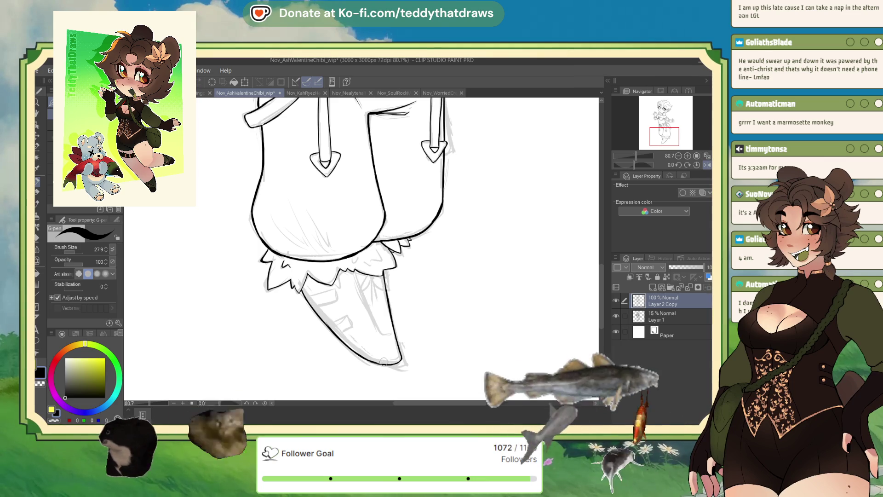
Step: Ink the boot's left outline, its inner line to the tip, and a short lace stroke
{"action": "left_click", "coordinate": [642, 165]}
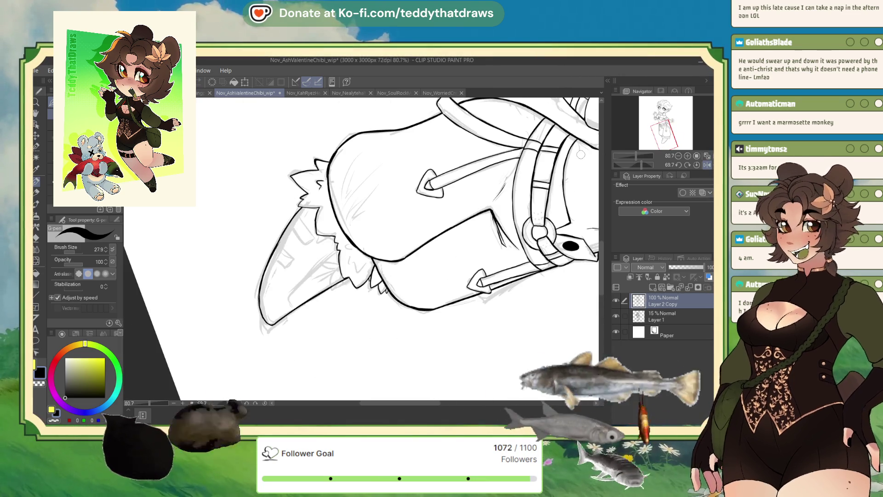
{"action": "left_click", "coordinate": [697, 165]}
{"action": "left_click_drag", "start_coordinate": [304, 293], "coordinate": [331, 330]}
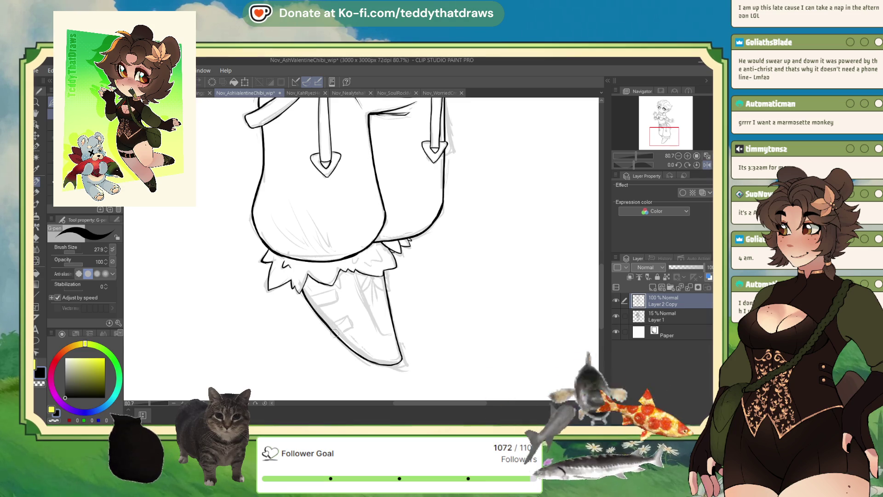
{"action": "mouse_move", "coordinate": [358, 278]}
{"action": "left_mouse_down"}
{"action": "mouse_move", "coordinate": [381, 329]}
{"action": "mouse_move", "coordinate": [394, 332]}
{"action": "left_mouse_up"}
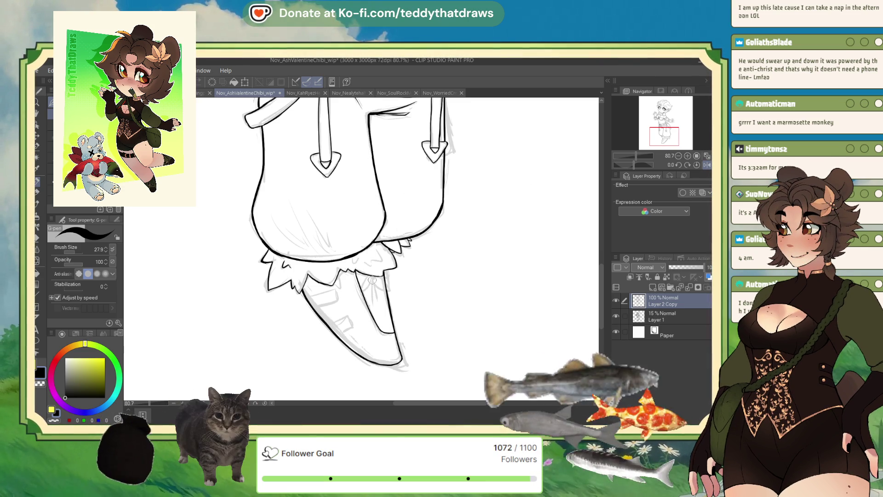
{"action": "mouse_move", "coordinate": [372, 279]}
{"action": "left_mouse_down"}
{"action": "mouse_move", "coordinate": [364, 294]}
{"action": "mouse_move", "coordinate": [391, 291]}
{"action": "mouse_move", "coordinate": [384, 285]}
{"action": "mouse_move", "coordinate": [373, 299]}
{"action": "mouse_move", "coordinate": [380, 298]}
{"action": "mouse_move", "coordinate": [372, 278]}
{"action": "left_mouse_up"}
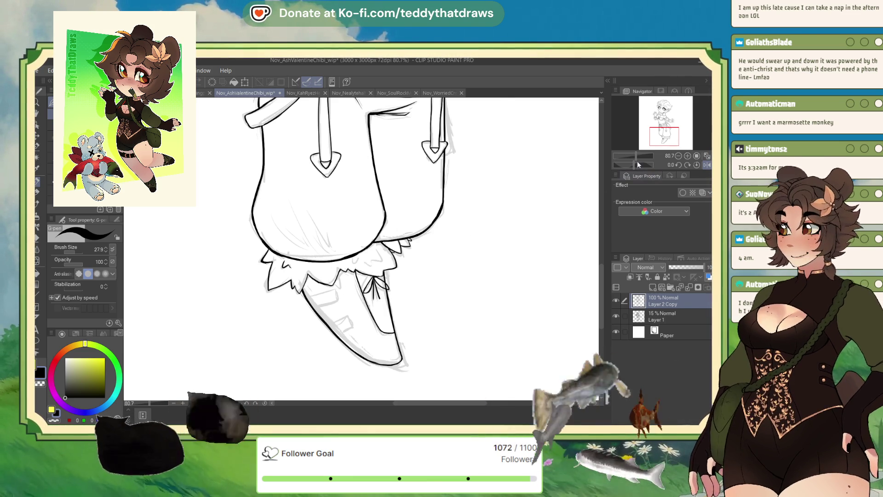
{"action": "left_click_drag", "start_coordinate": [639, 165], "coordinate": [637, 167]}
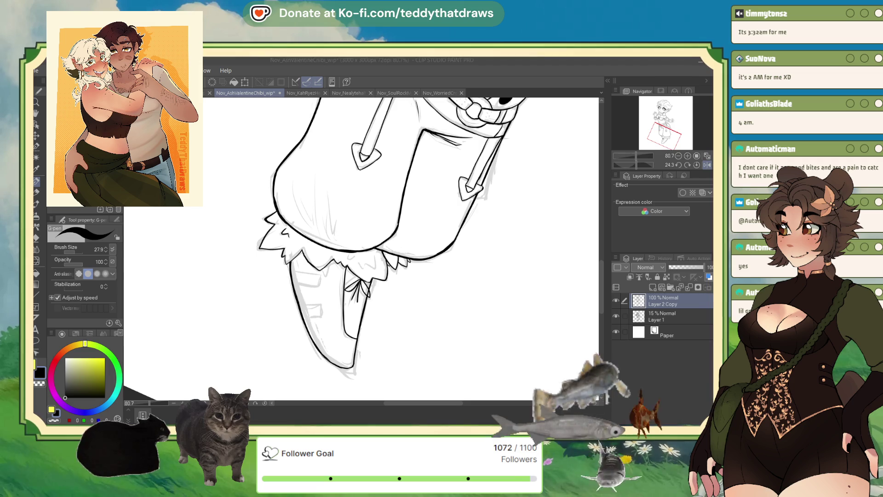
{"action": "left_click_drag", "start_coordinate": [401, 248], "coordinate": [412, 221]}
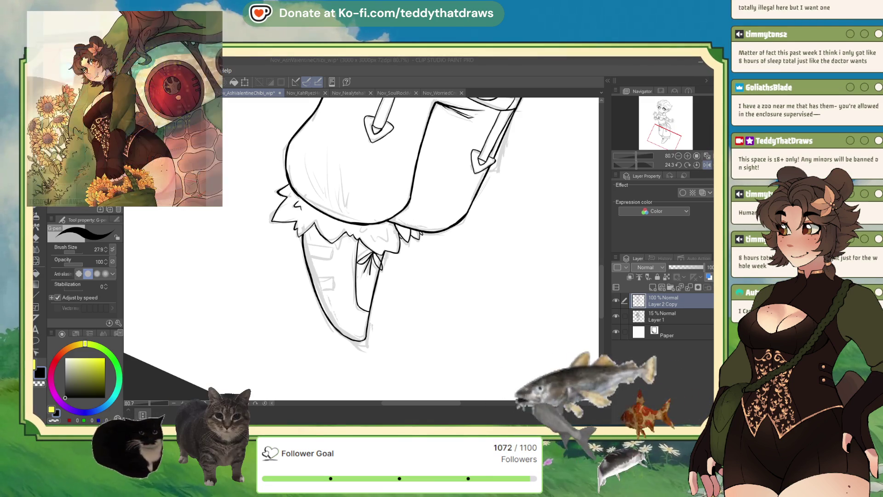
Step: On a rotated view, ink and close off the stripe bands across the boot's side, then restore the view upright
{"action": "scroll", "coordinate": [446, 265], "scroll_direction": "down", "scroll_amount": 3}
{"action": "scroll", "coordinate": [372, 184], "scroll_direction": "up", "scroll_amount": 2}
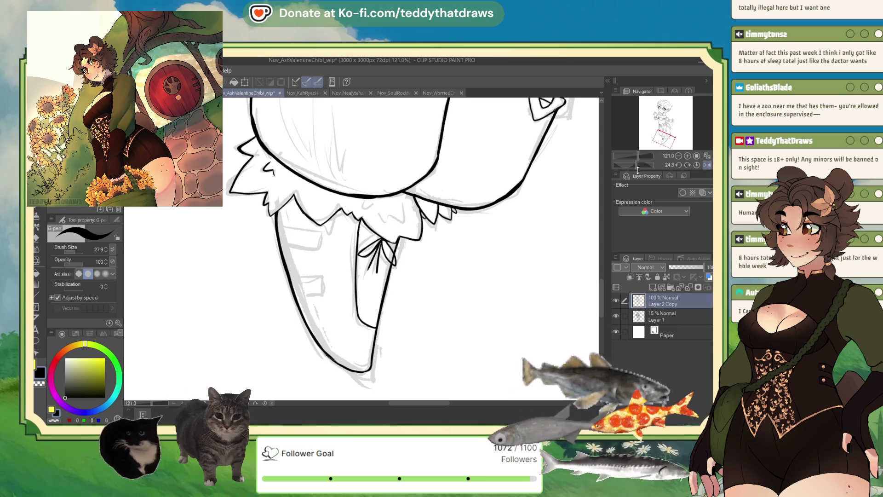
{"action": "left_click_drag", "start_coordinate": [639, 169], "coordinate": [643, 168]}
{"action": "left_click_drag", "start_coordinate": [325, 168], "coordinate": [345, 208]}
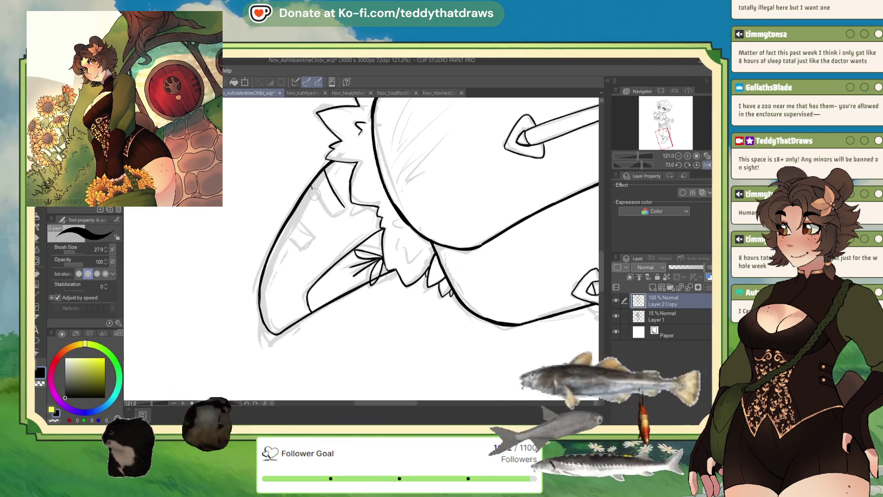
{"action": "mouse_move", "coordinate": [312, 188]}
{"action": "left_mouse_down"}
{"action": "mouse_move", "coordinate": [329, 215]}
{"action": "mouse_move", "coordinate": [290, 232]}
{"action": "mouse_move", "coordinate": [291, 222]}
{"action": "left_mouse_up"}
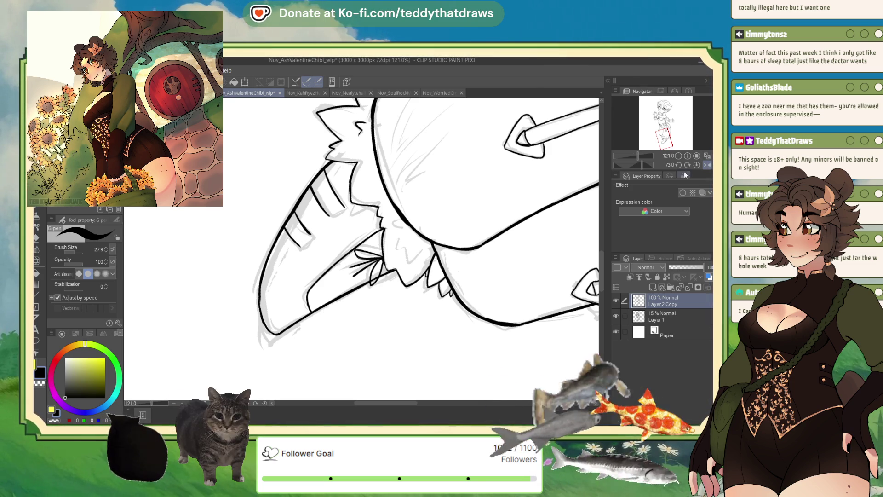
{"action": "left_click", "coordinate": [707, 165]}
{"action": "left_click_drag", "start_coordinate": [625, 165], "coordinate": [611, 175]}
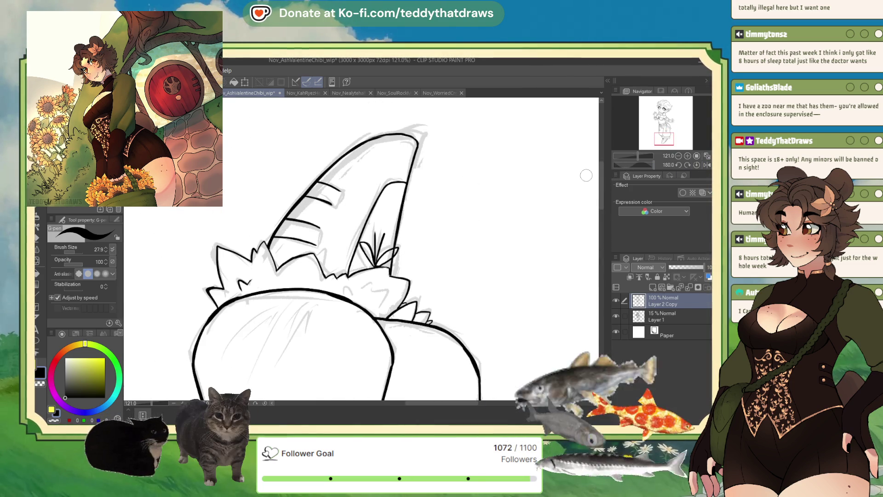
{"action": "left_click_drag", "start_coordinate": [340, 189], "coordinate": [318, 239]}
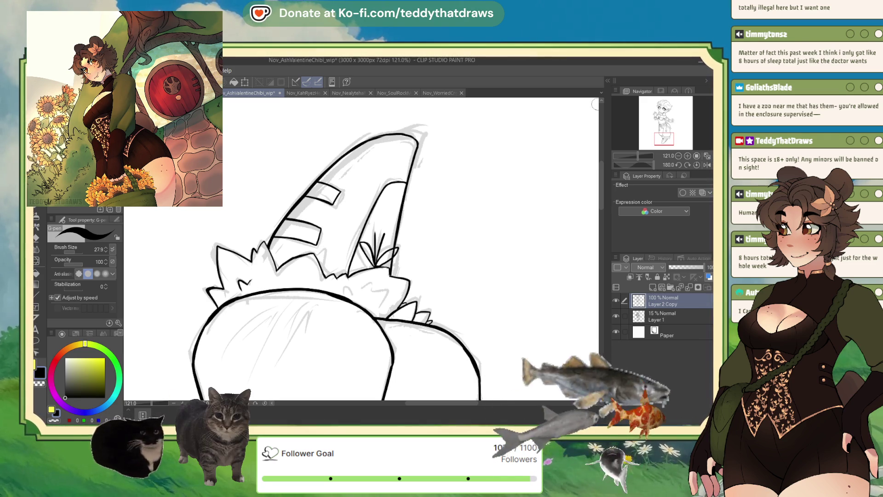
{"action": "left_click", "coordinate": [698, 165]}
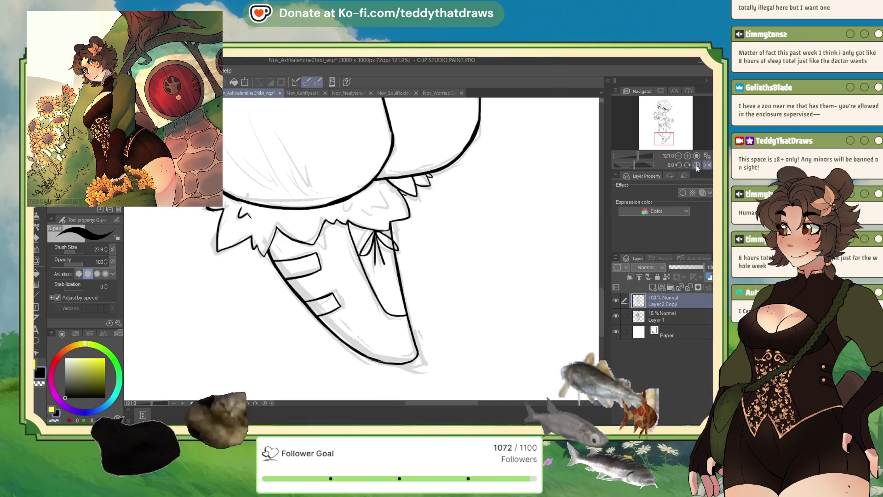
Step: Zoom out from 66.7% to about 24% to inspect the whole inked chibi figure
{"action": "key", "text": "ctrl+minus"}
{"action": "scroll", "coordinate": [348, 243], "scroll_direction": "up", "scroll_amount": 2}
{"action": "scroll", "coordinate": [341, 249], "scroll_direction": "down", "scroll_amount": 2}
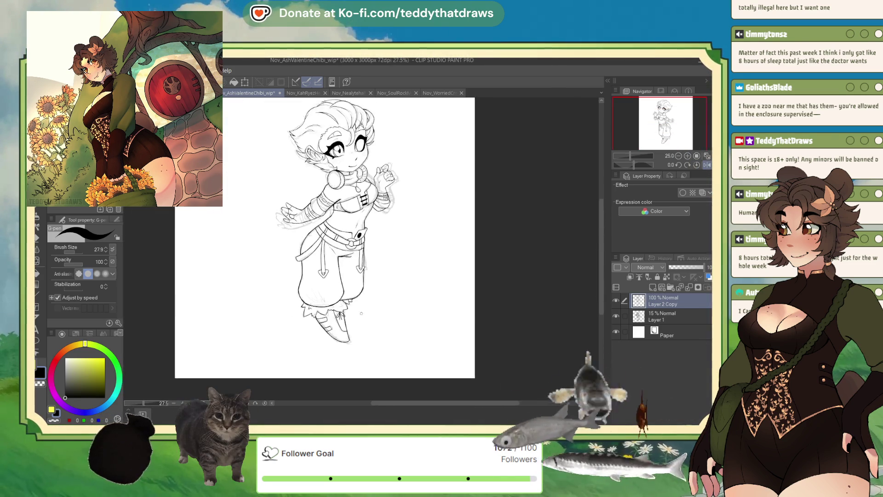
{"action": "scroll", "coordinate": [322, 256], "scroll_direction": "up", "scroll_amount": 6}
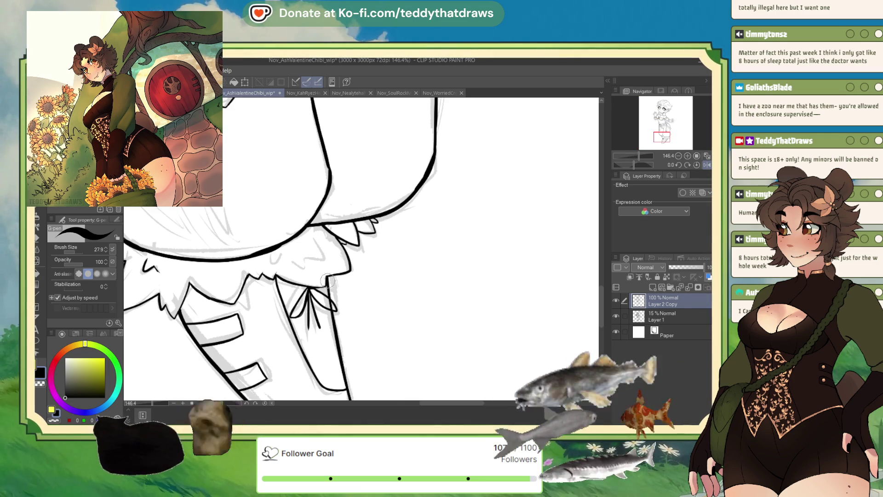
{"action": "scroll", "coordinate": [335, 280], "scroll_direction": "down", "scroll_amount": 8}
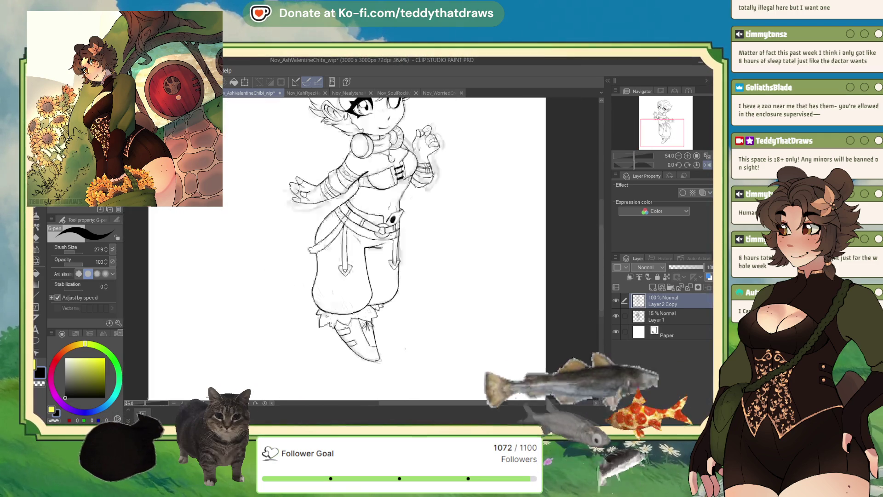
{"action": "scroll", "coordinate": [416, 191], "scroll_direction": "up", "scroll_amount": 3}
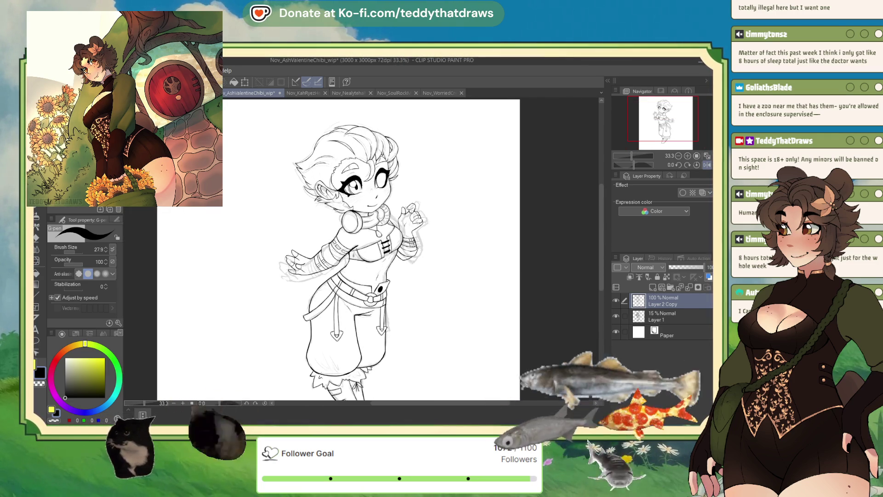
{"action": "scroll", "coordinate": [355, 223], "scroll_direction": "up", "scroll_amount": 2}
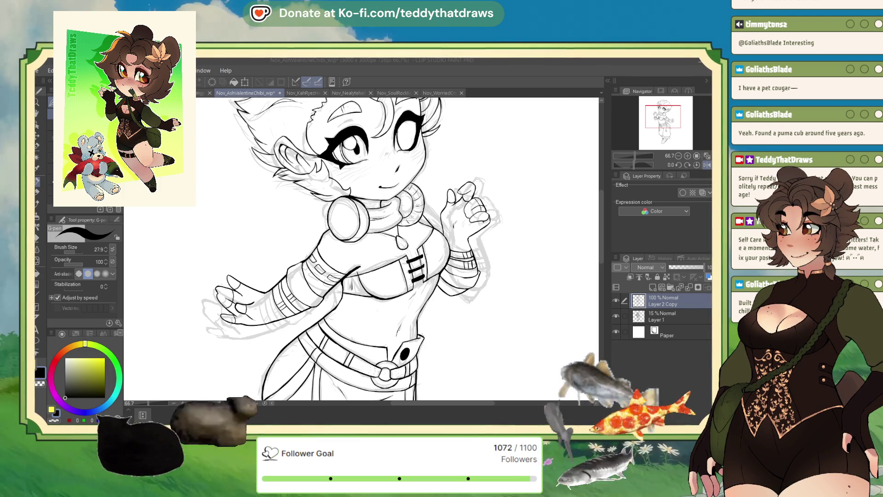
{"action": "scroll", "coordinate": [315, 246], "scroll_direction": "down", "scroll_amount": 5}
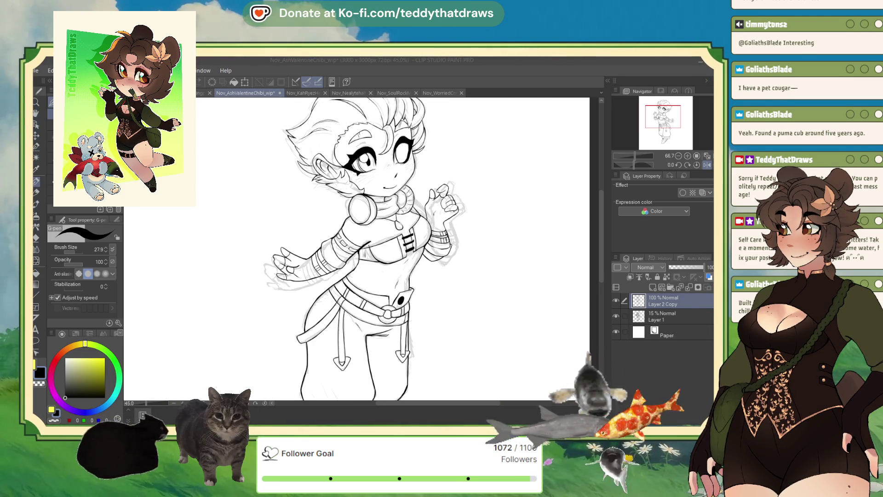
Step: Hide the sketch layer and move the lineart layer into a new folder
{"action": "left_click", "coordinate": [653, 317]}
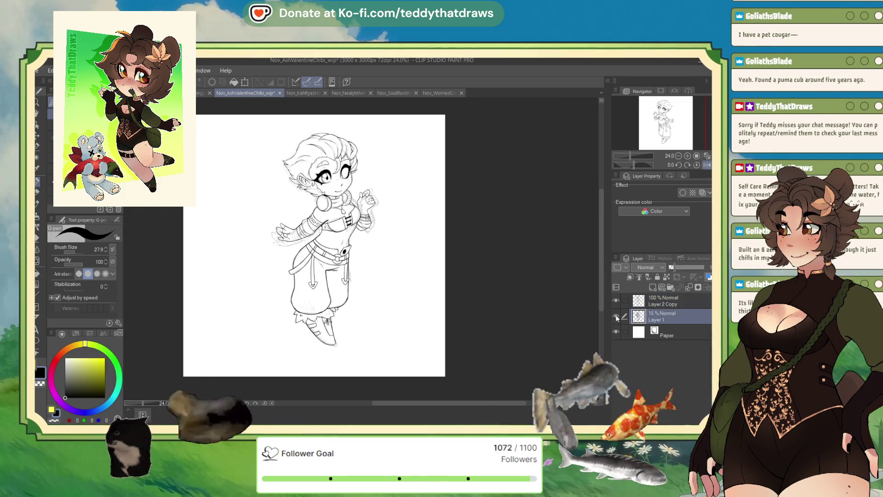
{"action": "left_click", "coordinate": [615, 316]}
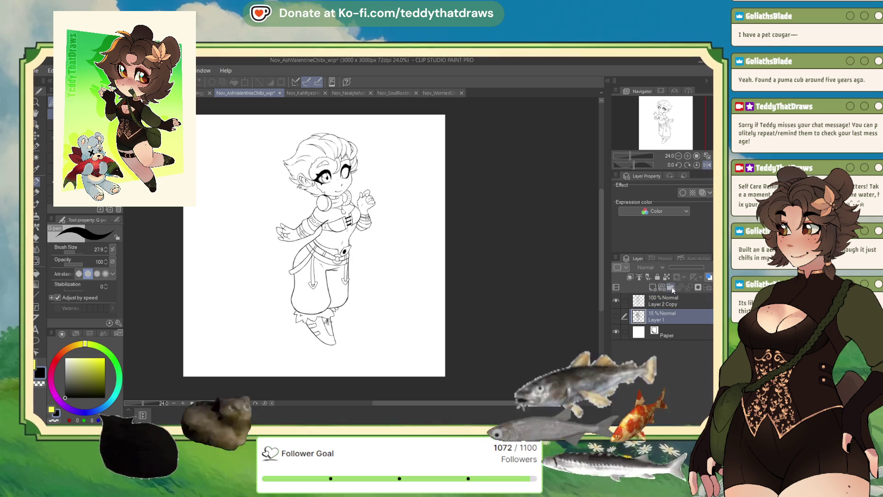
{"action": "left_click", "coordinate": [661, 286]}
{"action": "left_click_drag", "start_coordinate": [664, 316], "coordinate": [663, 307]}
Step: Rename the folder 'guh' and the lineart layer 'lines'
{"action": "left_click", "coordinate": [664, 303]}
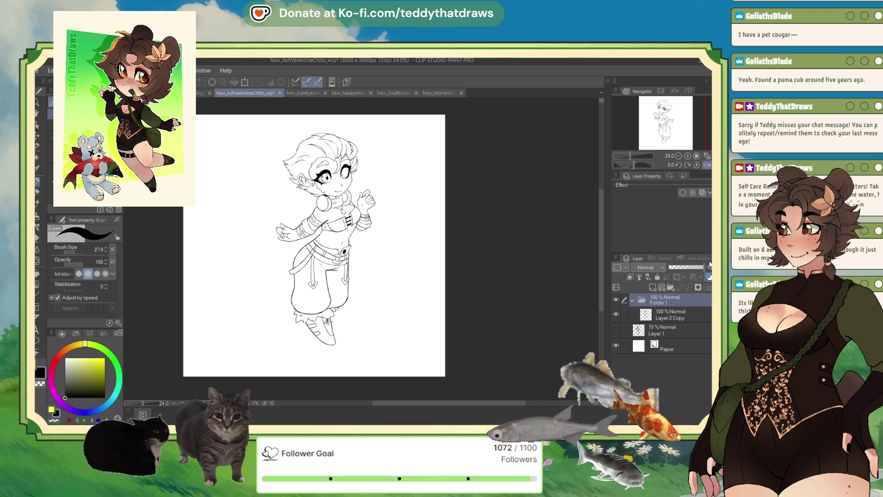
{"action": "double_click", "coordinate": [658, 303]}
{"action": "type", "text": "guh"}
{"action": "left_click", "coordinate": [665, 317]}
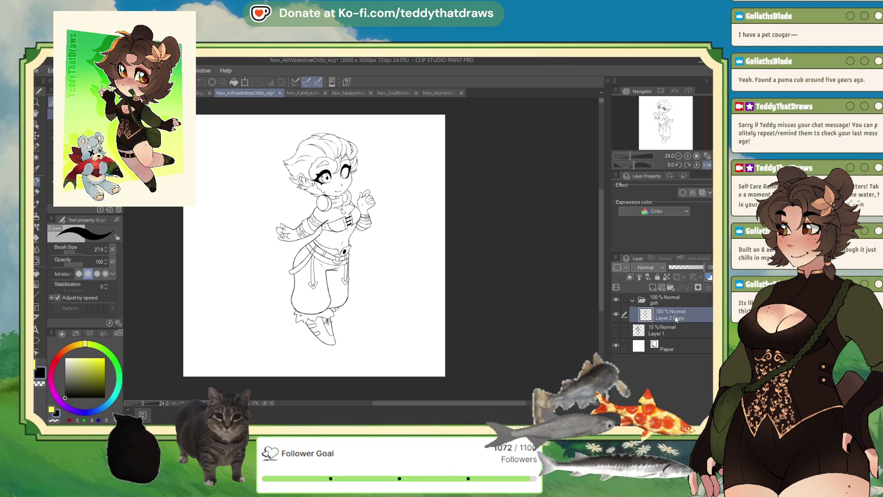
{"action": "double_click", "coordinate": [665, 318]}
{"action": "type", "text": "lines"}
{"action": "key", "text": "Return"}
Step: Add another layer folder named 'Skin'
{"action": "left_click", "coordinate": [671, 287]}
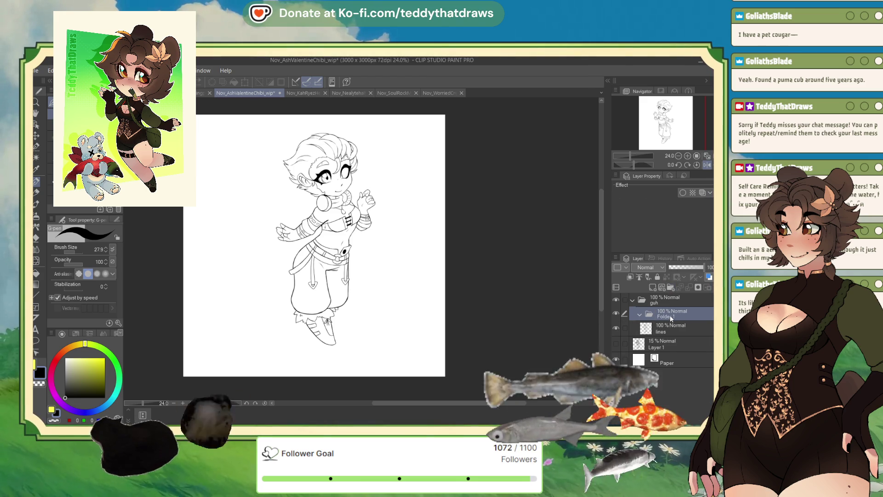
{"action": "double_click", "coordinate": [669, 331]}
{"action": "type", "text": "Skin"}
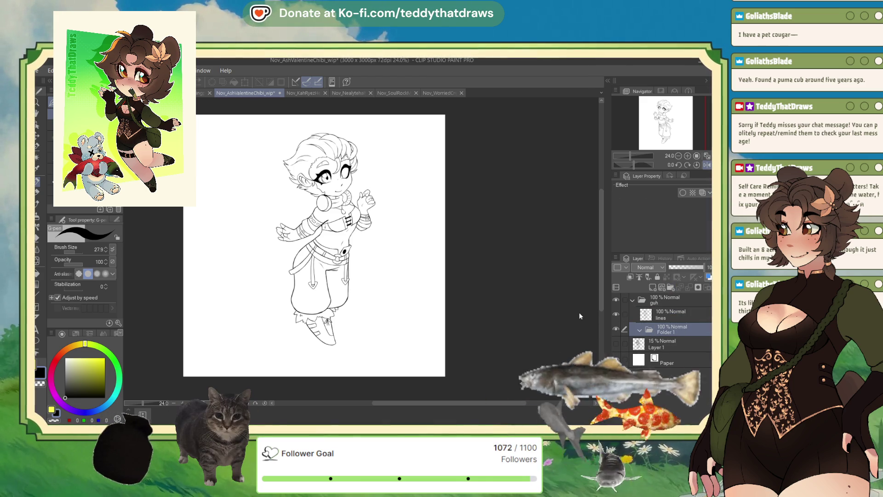
{"action": "key", "text": "Return"}
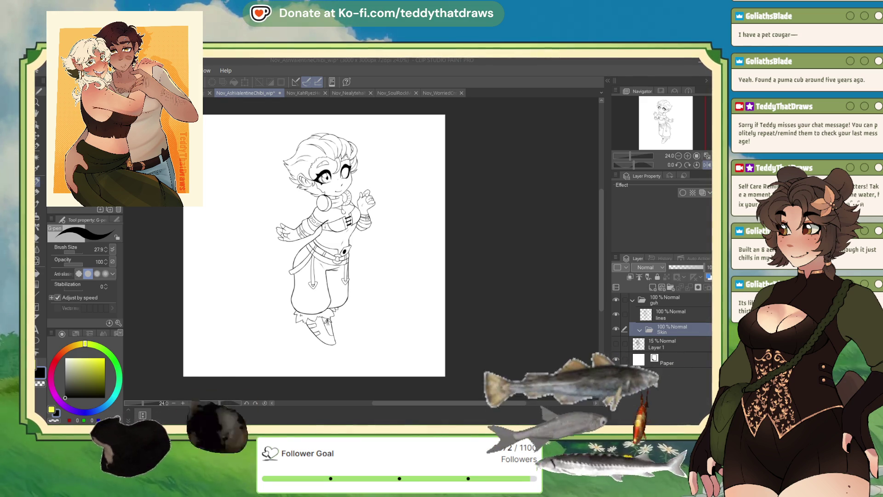
Step: Show the Nov_WorriedCreatureRefpage_wip sheet beside the new 3000×3000 Illustration canvas, widening the reference pane
{"action": "key", "text": "alt+Tab"}
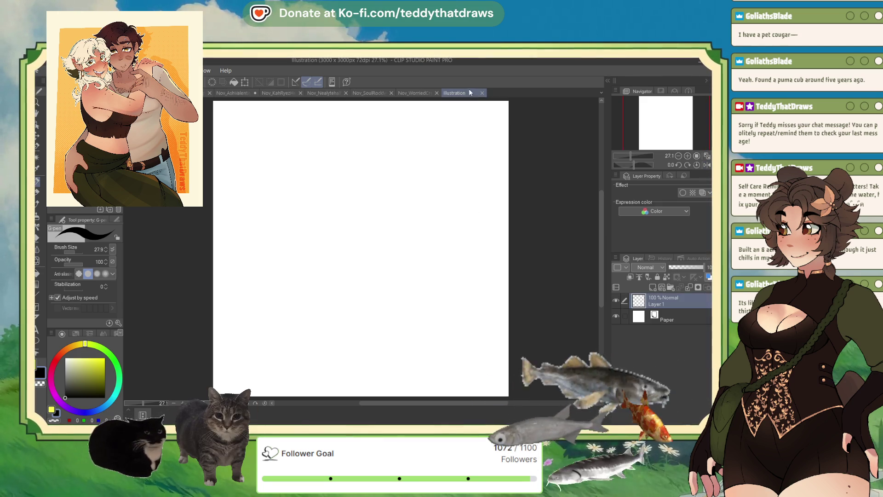
{"action": "left_click_drag", "start_coordinate": [591, 126], "coordinate": [601, 122]}
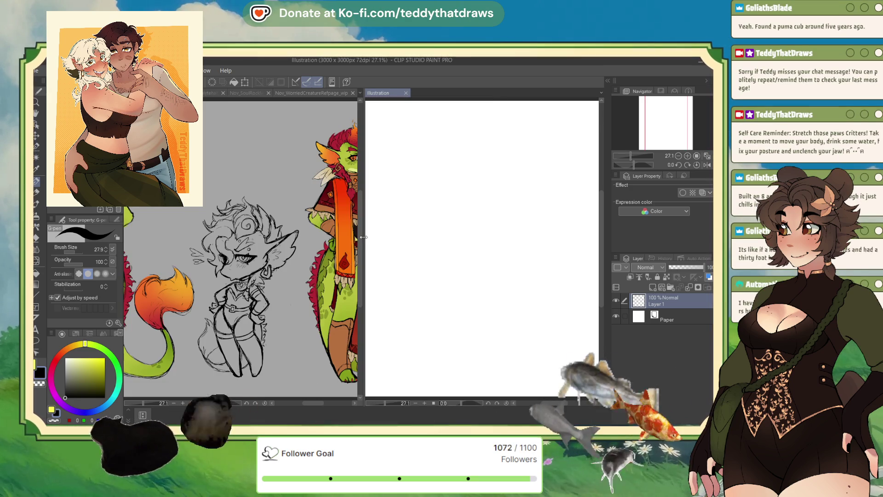
{"action": "mouse_move", "coordinate": [364, 236]}
{"action": "left_mouse_down"}
{"action": "mouse_move", "coordinate": [525, 228]}
{"action": "mouse_move", "coordinate": [495, 223]}
{"action": "left_mouse_up"}
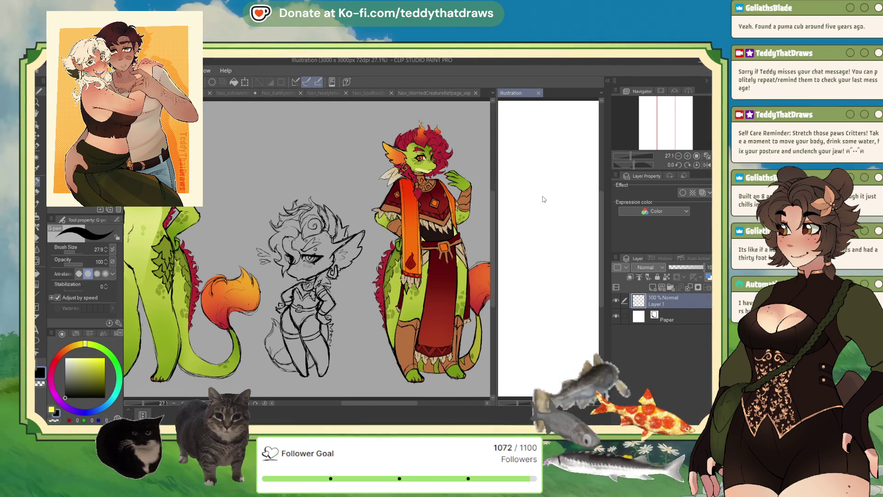
Step: Paste the photo reference into the Illustration canvas and scale it down to 68%
{"action": "key", "text": "ctrl+v"}
{"action": "scroll", "coordinate": [544, 199], "scroll_direction": "down", "scroll_amount": 5}
{"action": "scroll", "coordinate": [545, 234], "scroll_direction": "up", "scroll_amount": 2}
{"action": "left_click", "coordinate": [246, 82]}
{"action": "mouse_move", "coordinate": [594, 166]}
{"action": "left_mouse_down"}
{"action": "mouse_move", "coordinate": [568, 188]}
{"action": "mouse_move", "coordinate": [576, 167]}
{"action": "left_mouse_up"}
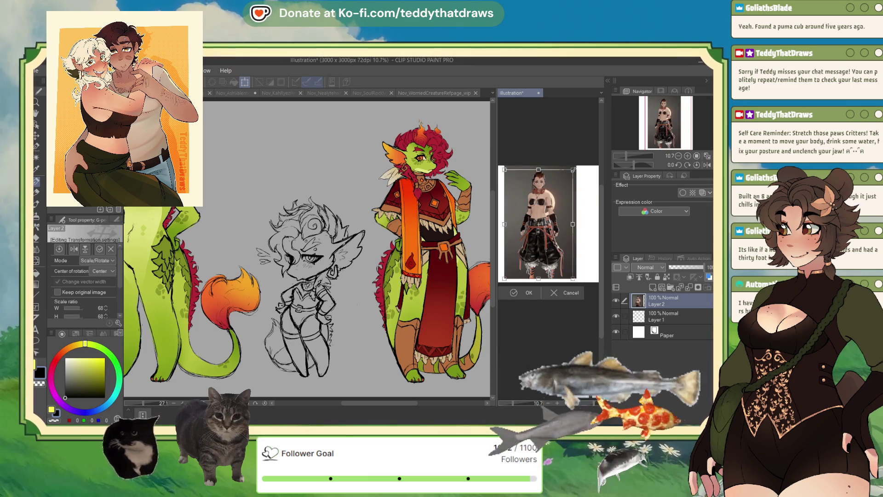
{"action": "left_click", "coordinate": [515, 293]}
Step: Eyedrop the peach skin tone from the photo and return to the chibi document
{"action": "scroll", "coordinate": [523, 237], "scroll_direction": "up", "scroll_amount": 4}
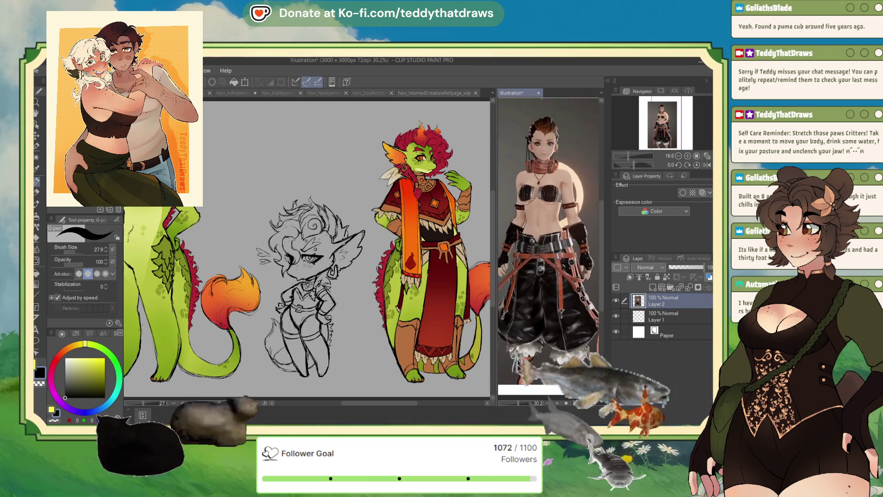
{"action": "scroll", "coordinate": [523, 237], "scroll_direction": "up", "scroll_amount": 1}
{"action": "left_click", "coordinate": [523, 237], "text": "alt"}
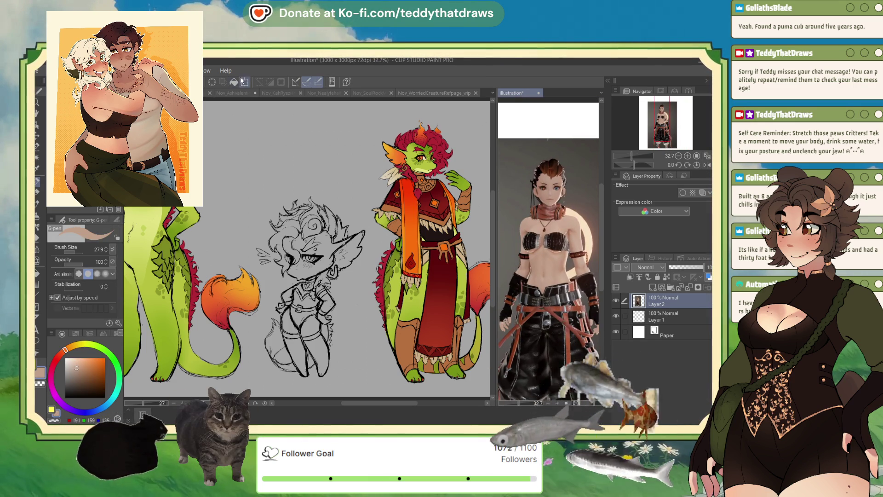
{"action": "key", "text": "ctrl+Tab"}
{"action": "key", "text": "ctrl+Tab"}
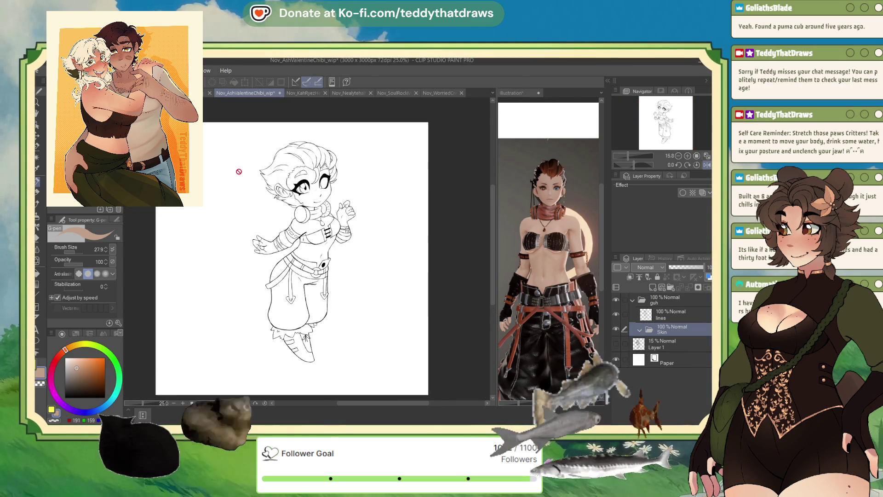
Step: Zoom in, add a new layer in the Skin folder, and mirror the canvas horizontally
{"action": "key", "text": "ctrl+plus"}
{"action": "key", "text": "ctrl+shift+n"}
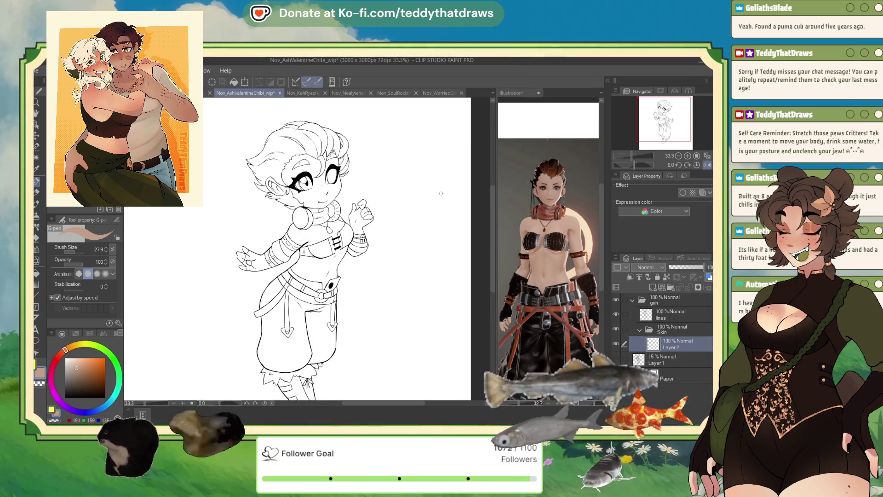
{"action": "key", "text": "alt+bracketleft"}
{"action": "key", "text": "alt+bracketleft"}
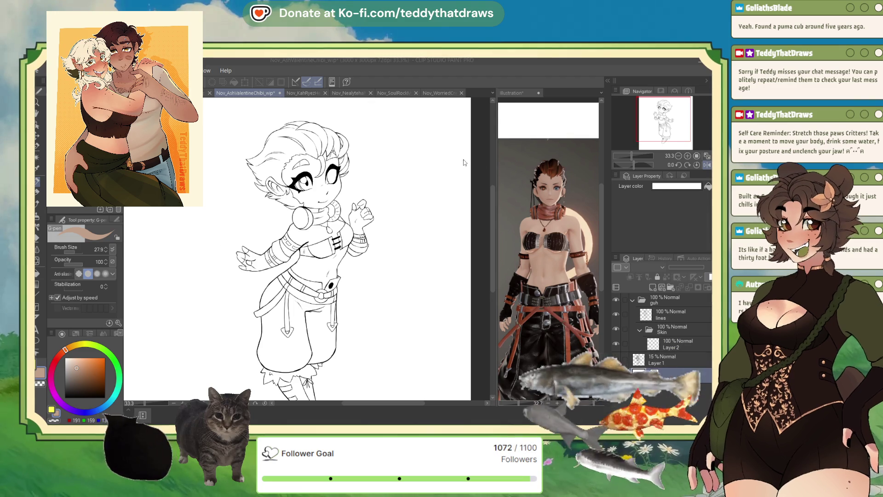
{"action": "scroll", "coordinate": [308, 211], "scroll_direction": "up", "scroll_amount": 3}
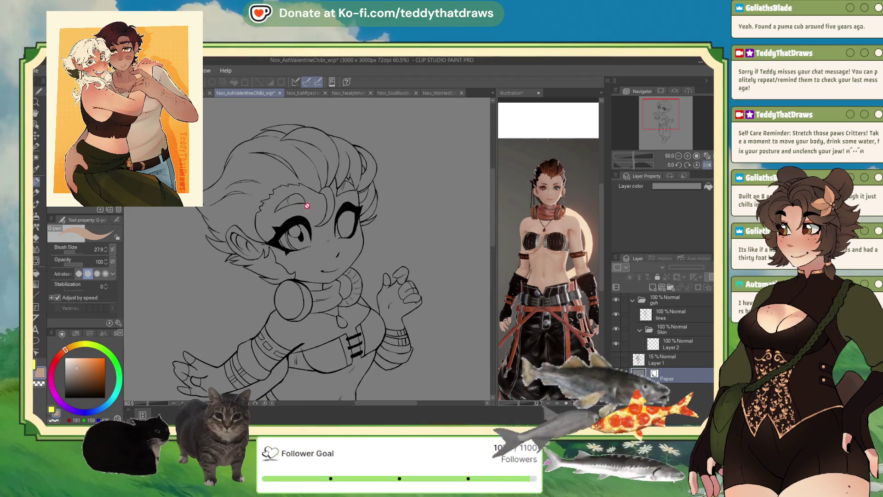
{"action": "scroll", "coordinate": [308, 211], "scroll_direction": "up", "scroll_amount": 2}
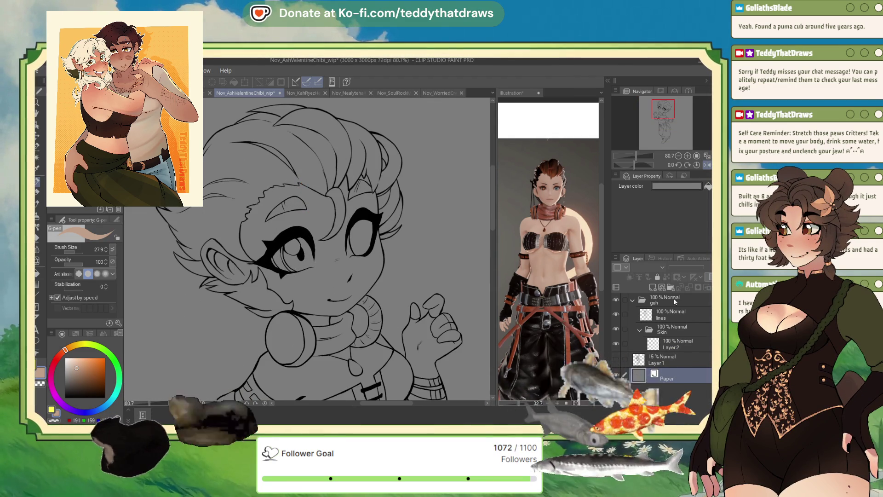
{"action": "left_click", "coordinate": [707, 165]}
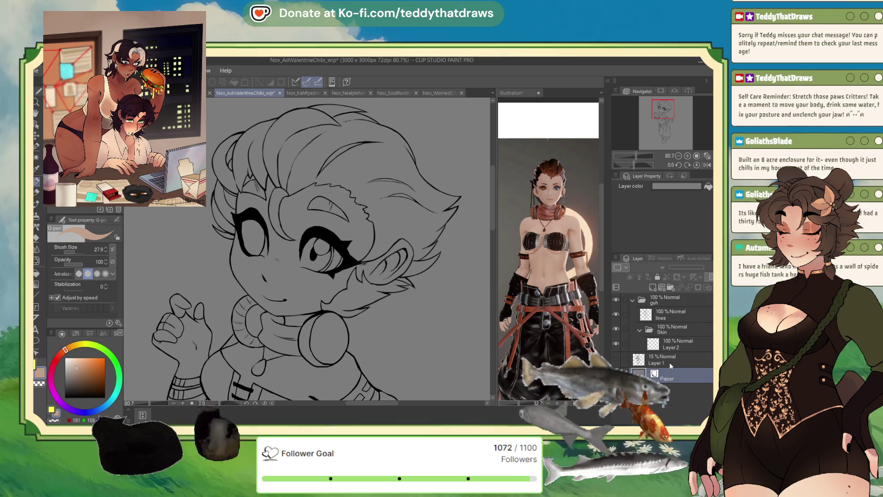
Step: On the new skin layer, auto-select the chibi's face area enclosed by the lines
{"action": "left_click", "coordinate": [674, 344]}
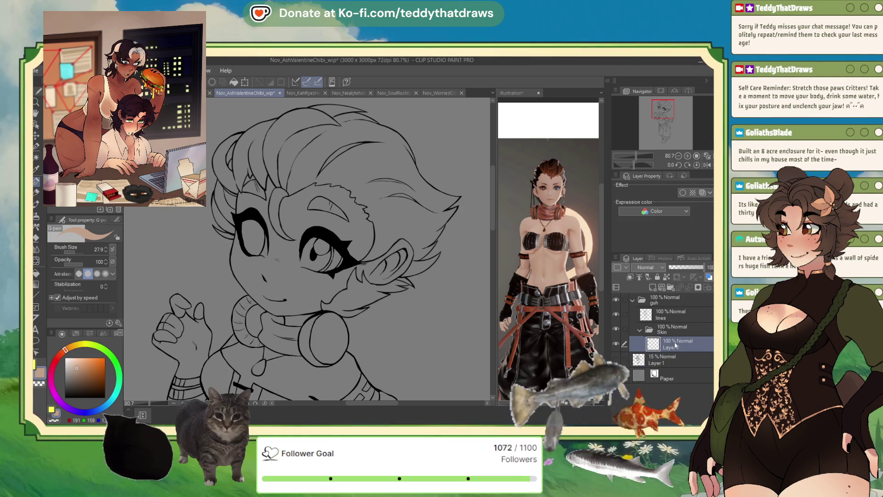
{"action": "left_click", "coordinate": [36, 158]}
{"action": "left_click", "coordinate": [281, 285]}
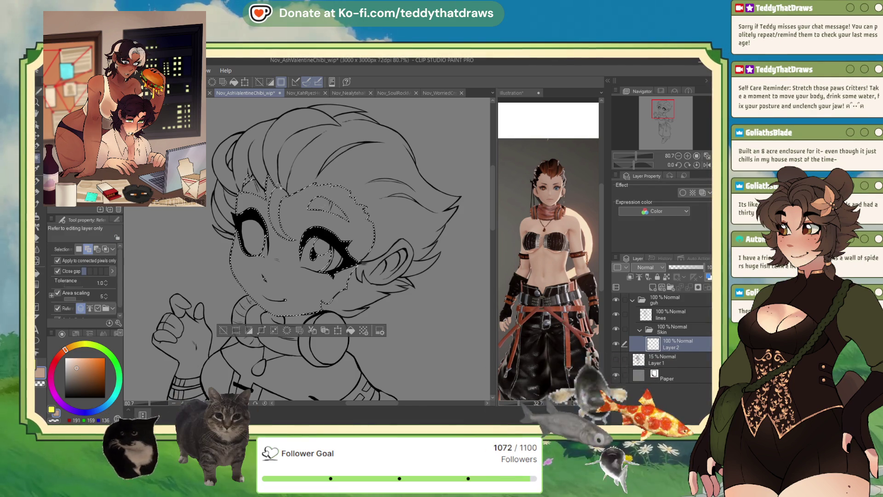
Step: Add the chin, neck, thumb, hand, fingertip and lower torso to the skin selection
{"action": "left_click", "coordinate": [295, 280]}
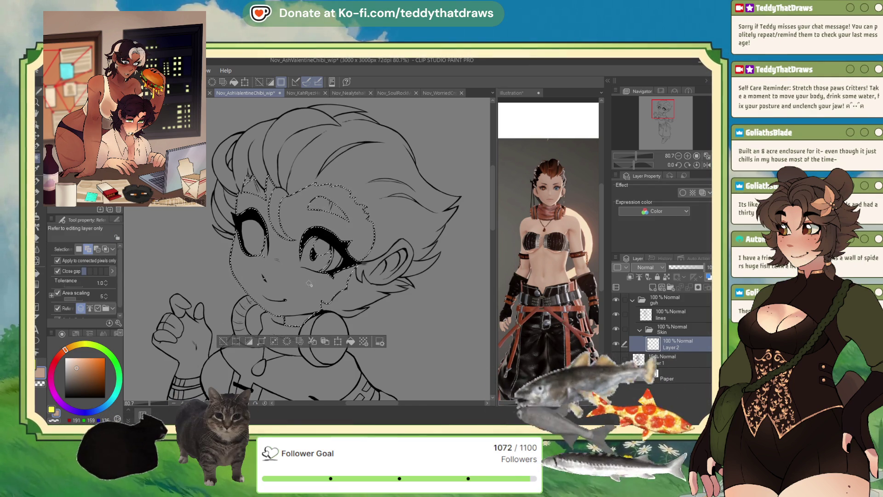
{"action": "scroll", "coordinate": [297, 282], "scroll_direction": "down", "scroll_amount": 2}
{"action": "scroll", "coordinate": [391, 311], "scroll_direction": "up", "scroll_amount": 2}
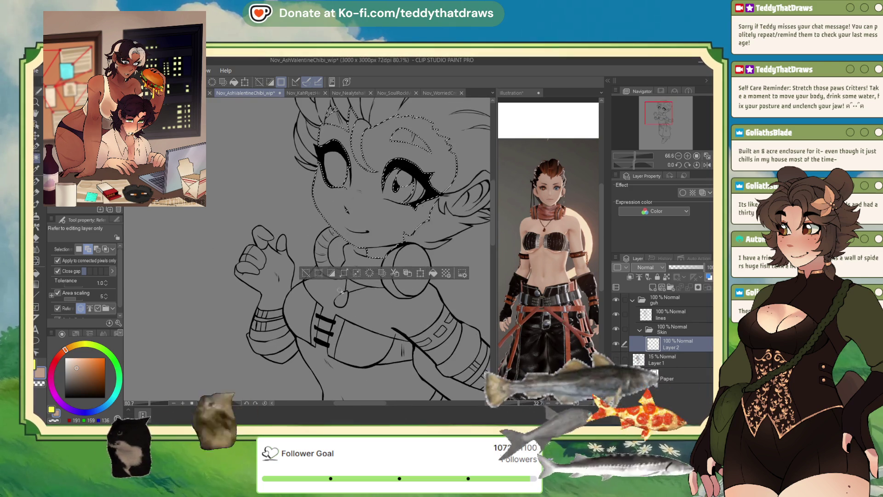
{"action": "scroll", "coordinate": [311, 274], "scroll_direction": "up", "scroll_amount": 1}
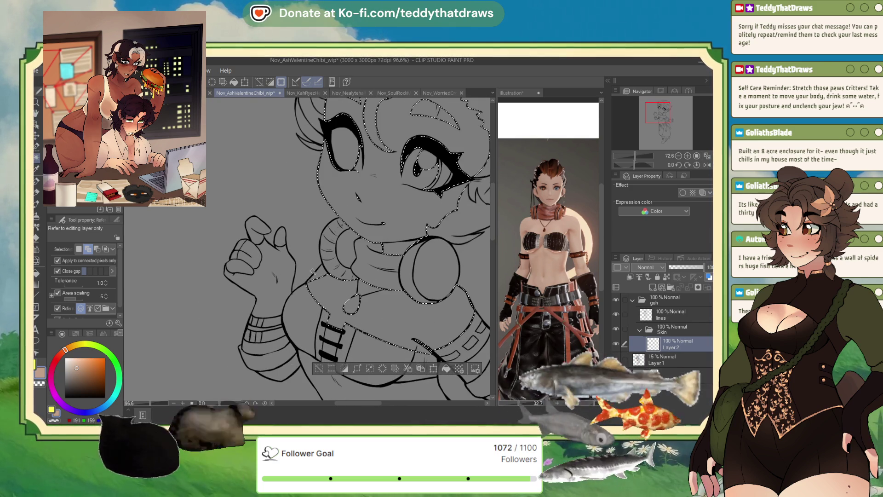
{"action": "left_click", "coordinate": [246, 262]}
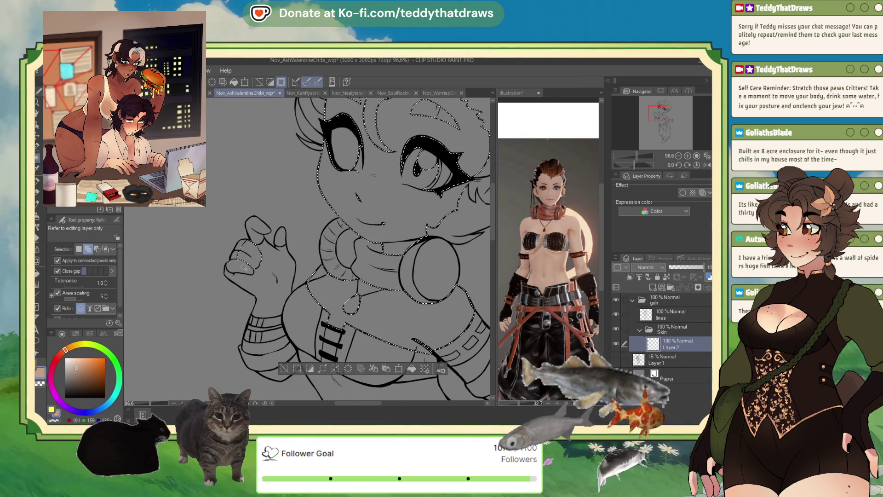
{"action": "left_click", "coordinate": [256, 228]}
{"action": "scroll", "coordinate": [288, 330], "scroll_direction": "up", "scroll_amount": 1}
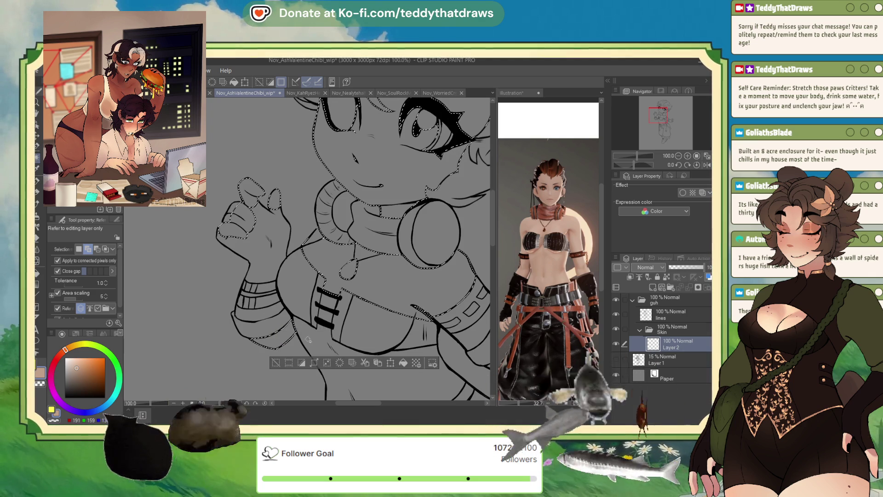
{"action": "left_click", "coordinate": [317, 319]}
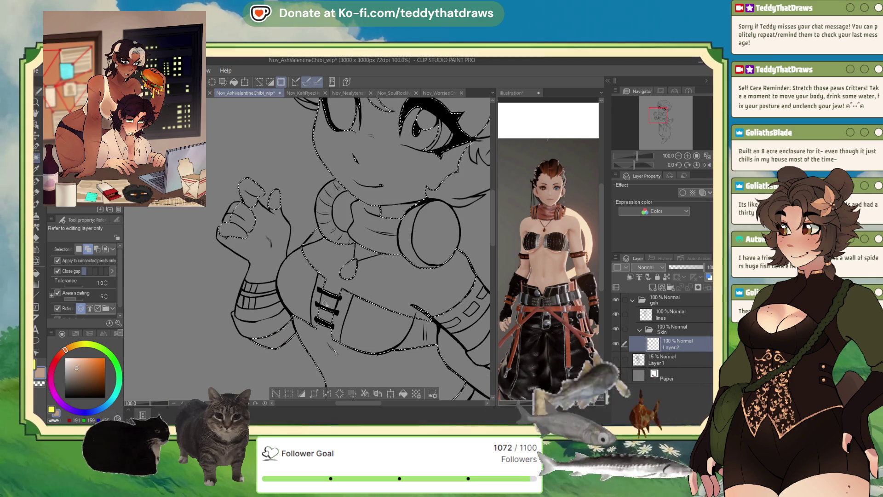
Step: Add the other hand's fingers and finger gaps to the skin selection
{"action": "scroll", "coordinate": [325, 304], "scroll_direction": "down", "scroll_amount": 3}
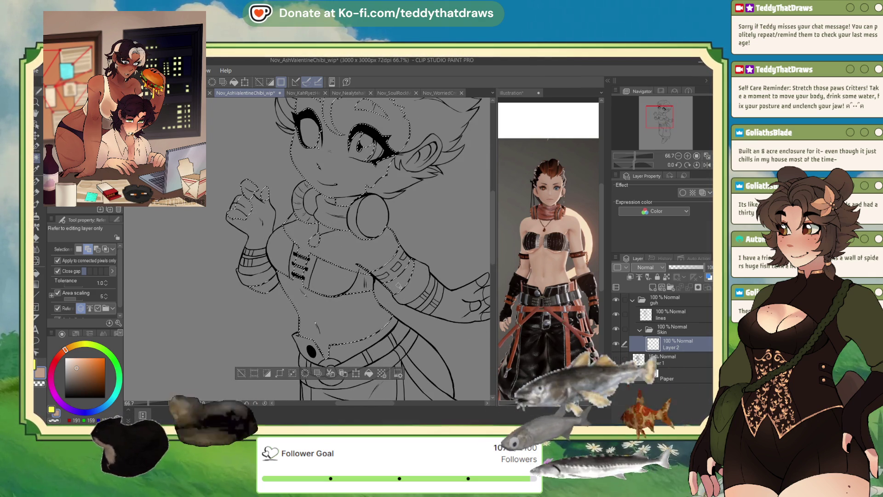
{"action": "scroll", "coordinate": [398, 283], "scroll_direction": "down", "scroll_amount": 1}
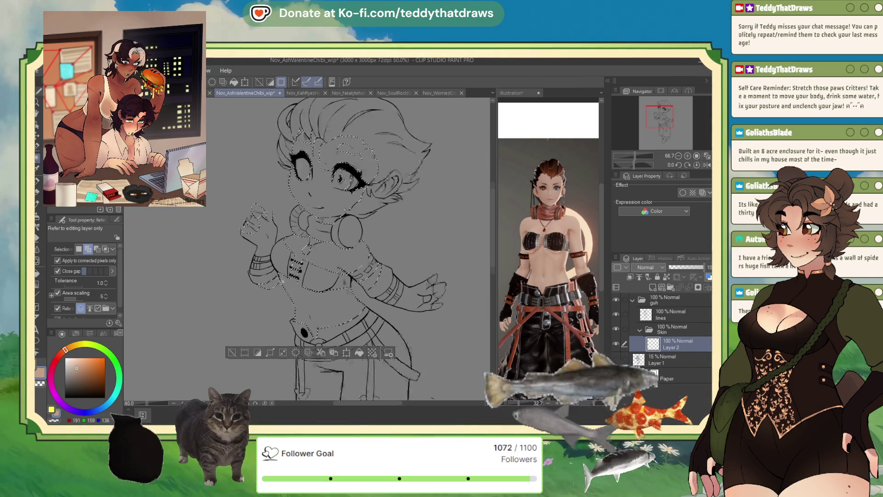
{"action": "scroll", "coordinate": [379, 293], "scroll_direction": "down", "scroll_amount": 1}
{"action": "scroll", "coordinate": [395, 280], "scroll_direction": "up", "scroll_amount": 3}
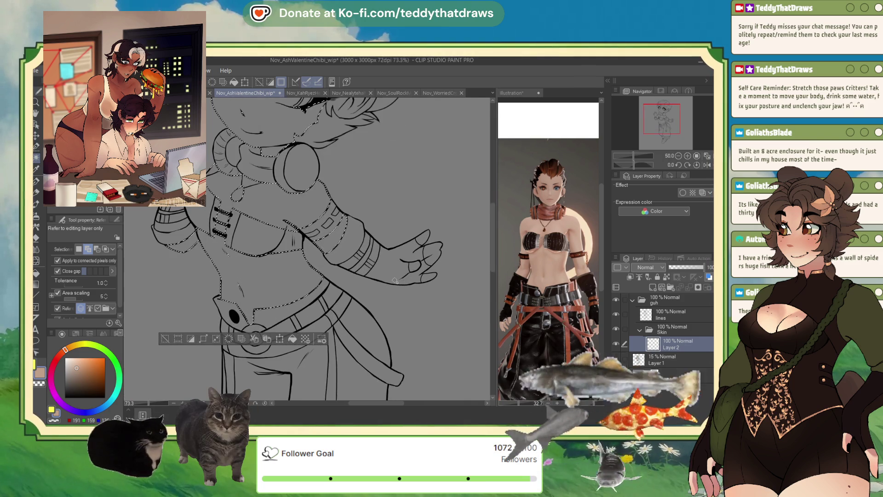
{"action": "left_click", "coordinate": [421, 240]}
{"action": "left_click", "coordinate": [416, 266]}
{"action": "left_click", "coordinate": [429, 276]}
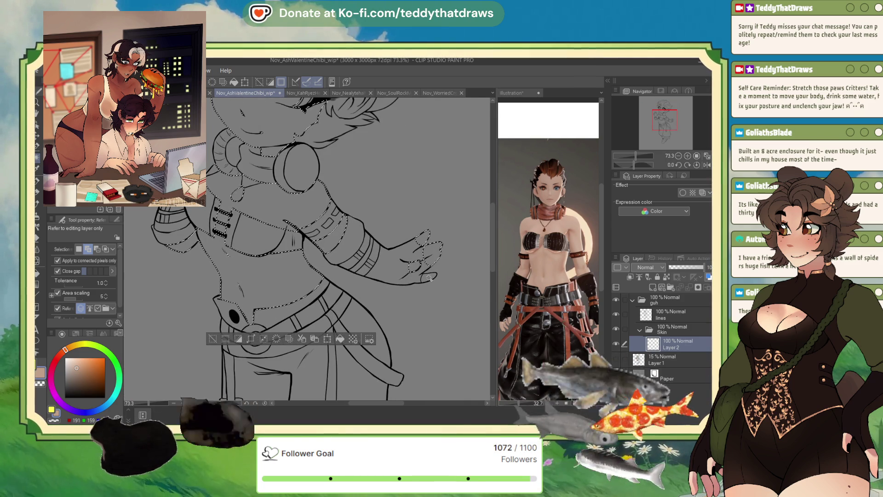
{"action": "scroll", "coordinate": [368, 251], "scroll_direction": "down", "scroll_amount": 3}
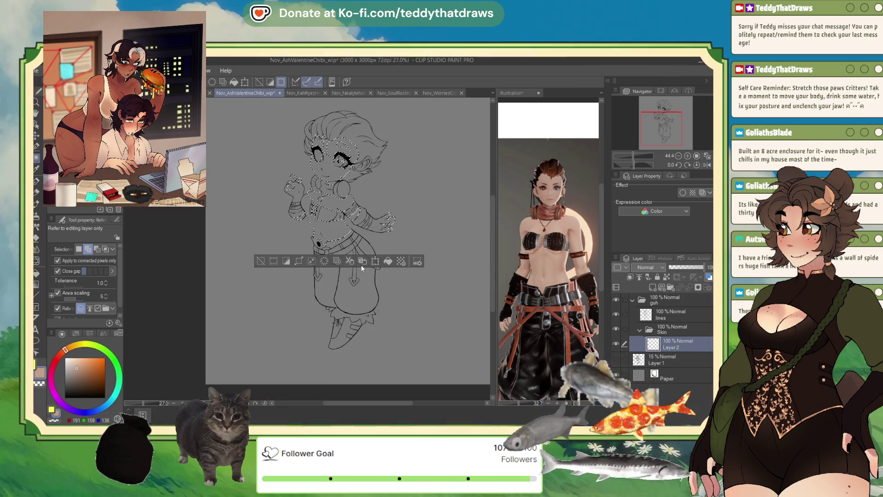
{"action": "scroll", "coordinate": [375, 157], "scroll_direction": "up", "scroll_amount": 1}
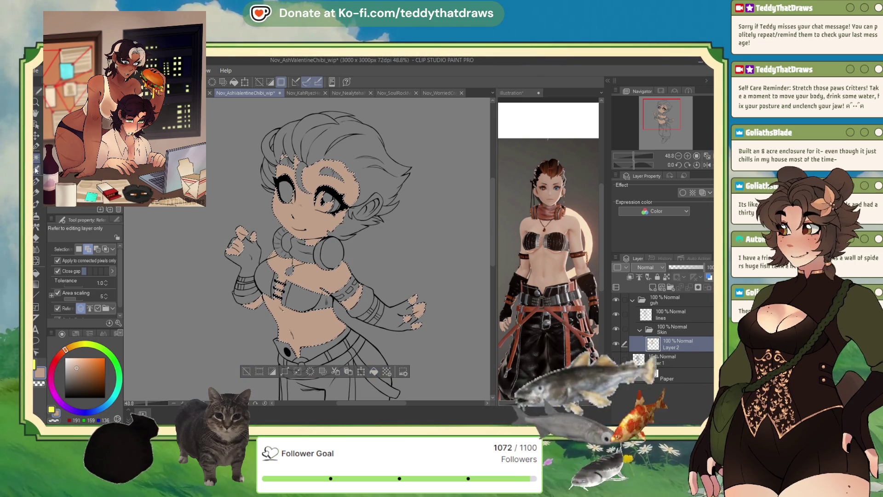
Step: Paint the missed chest skin in with the Selection pen, then clear the selection after the tan fill
{"action": "key", "text": "m"}
{"action": "left_click_drag", "start_coordinate": [297, 324], "coordinate": [283, 314]}
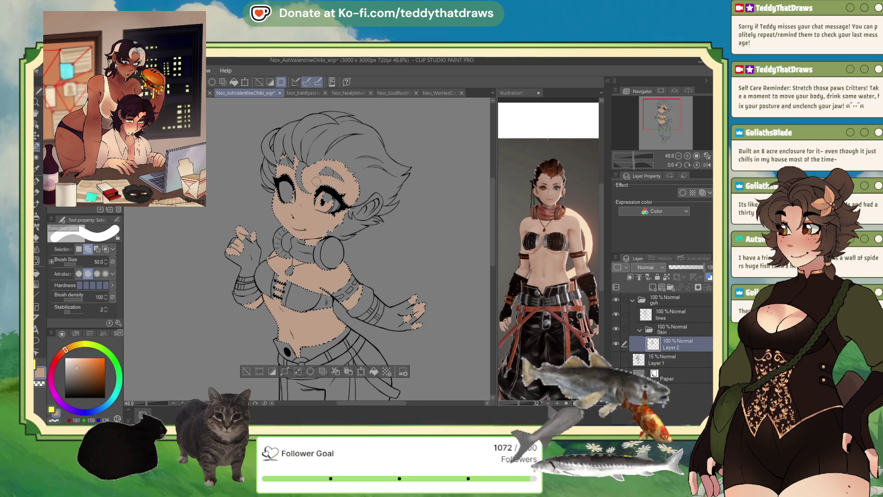
{"action": "left_click_drag", "start_coordinate": [301, 268], "coordinate": [322, 276]}
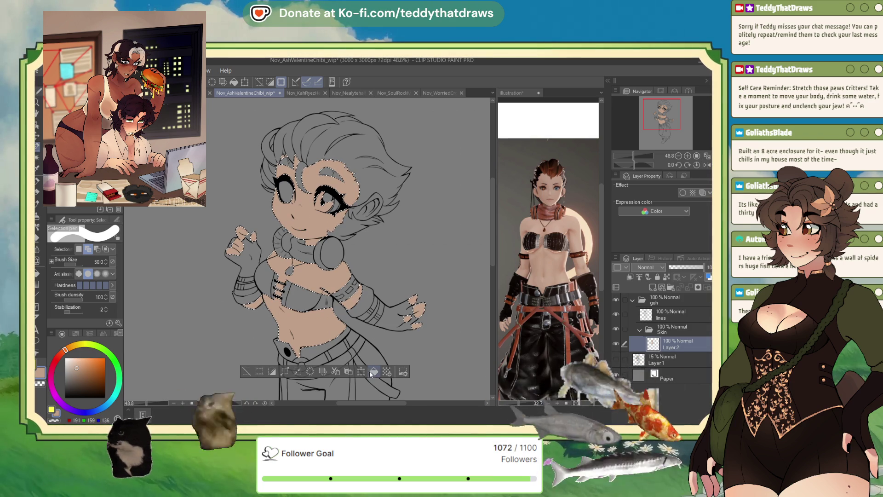
{"action": "left_click", "coordinate": [248, 370]}
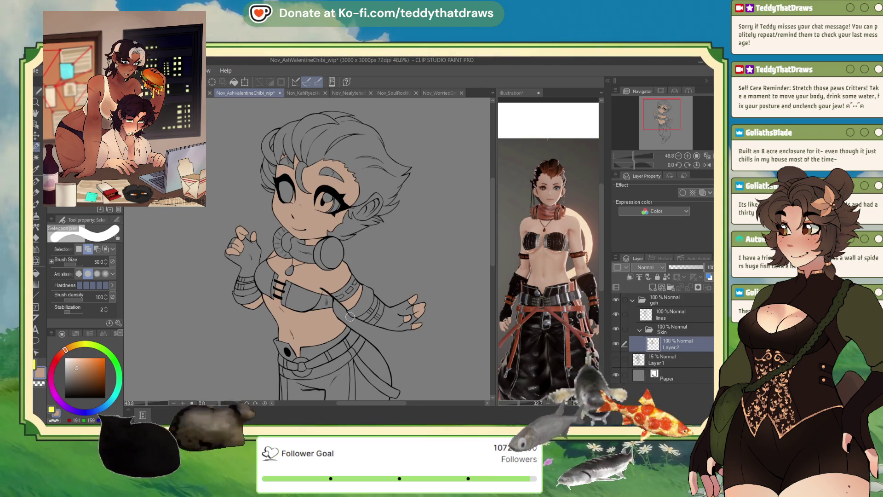
{"action": "scroll", "coordinate": [326, 188], "scroll_direction": "down", "scroll_amount": 2}
{"action": "scroll", "coordinate": [325, 189], "scroll_direction": "up", "scroll_amount": 2}
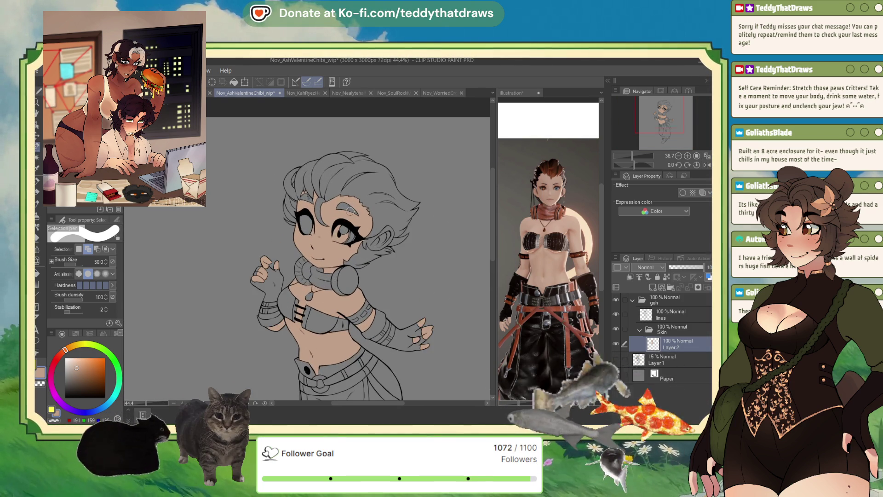
Step: Collapse the Skin folder and add a new folder named 'eyes' above it
{"action": "left_click", "coordinate": [639, 330]}
{"action": "left_click", "coordinate": [671, 287]}
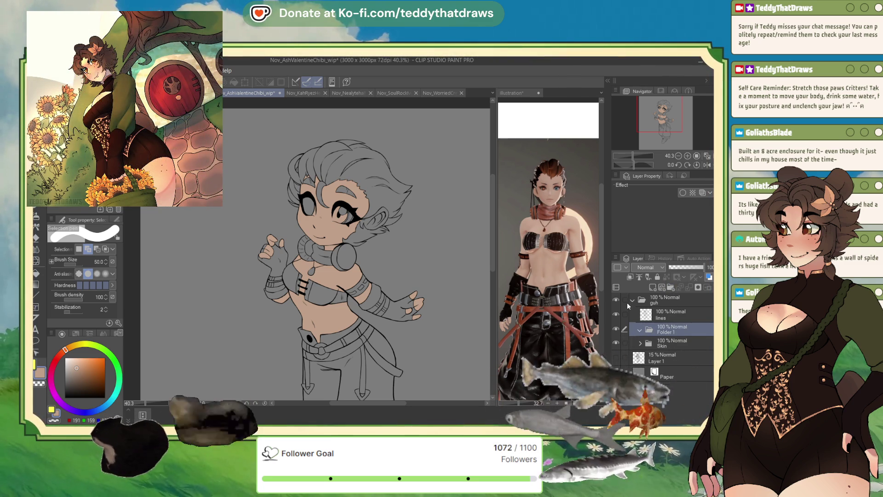
{"action": "double_click", "coordinate": [664, 332]}
{"action": "type", "text": "eyes"}
{"action": "key", "text": "Return"}
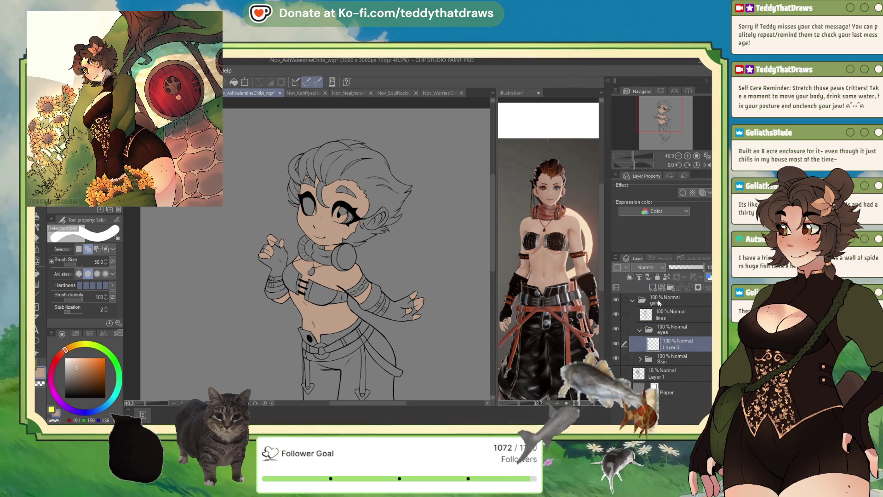
Step: Sample the iris colour from the reference and fill the left side of the iris darker grey-blue
{"action": "left_click", "coordinate": [584, 188]}
{"action": "scroll", "coordinate": [554, 209], "scroll_direction": "up", "scroll_amount": 7}
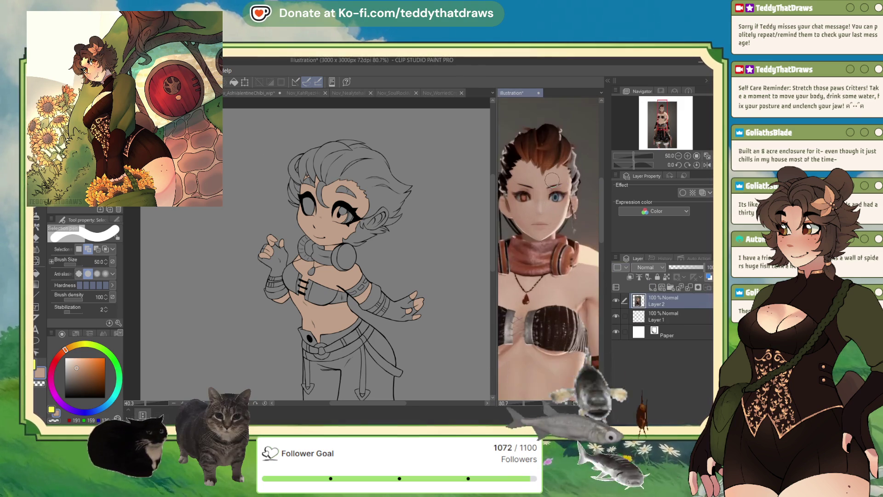
{"action": "left_click", "coordinate": [557, 210], "text": "alt"}
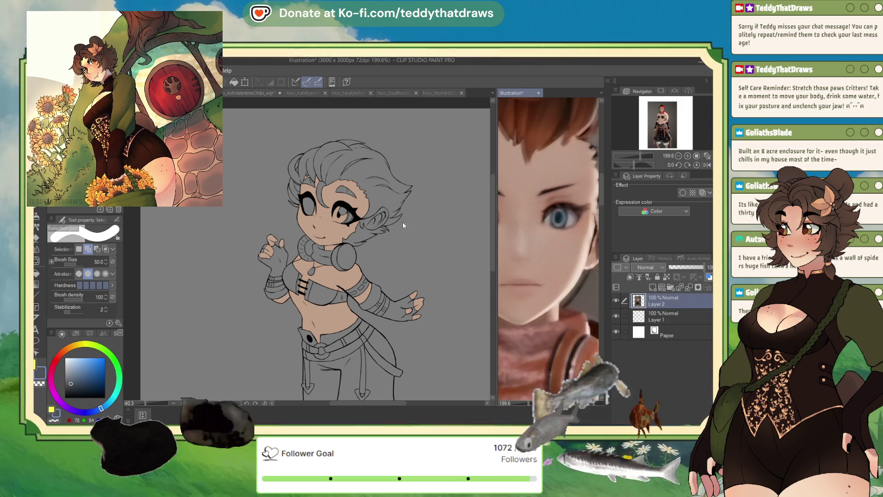
{"action": "left_click", "coordinate": [323, 242]}
{"action": "scroll", "coordinate": [323, 242], "scroll_direction": "up", "scroll_amount": 8}
{"action": "mouse_move", "coordinate": [382, 225]}
{"action": "left_mouse_down"}
{"action": "mouse_move", "coordinate": [362, 275]}
{"action": "mouse_move", "coordinate": [382, 276]}
{"action": "mouse_move", "coordinate": [391, 251]}
{"action": "left_mouse_up"}
{"action": "left_click", "coordinate": [424, 310]}
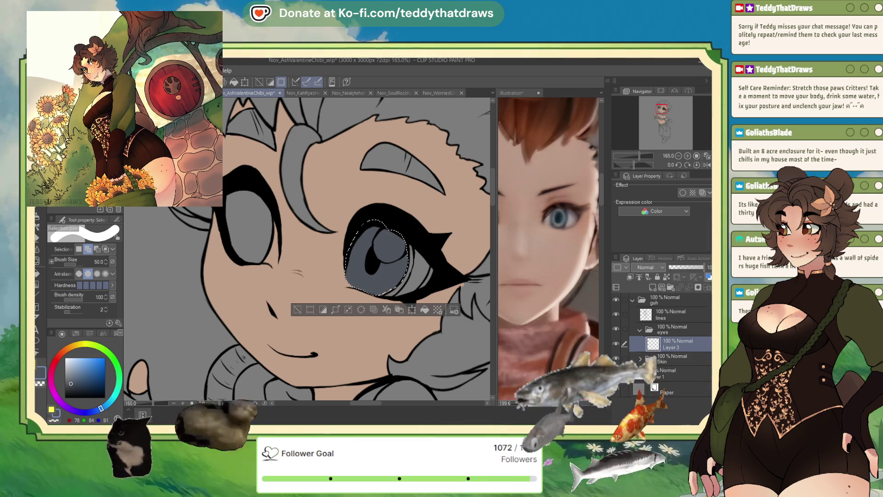
Step: Switch to the pen and mirror the view to check the face
{"action": "key", "text": "p"}
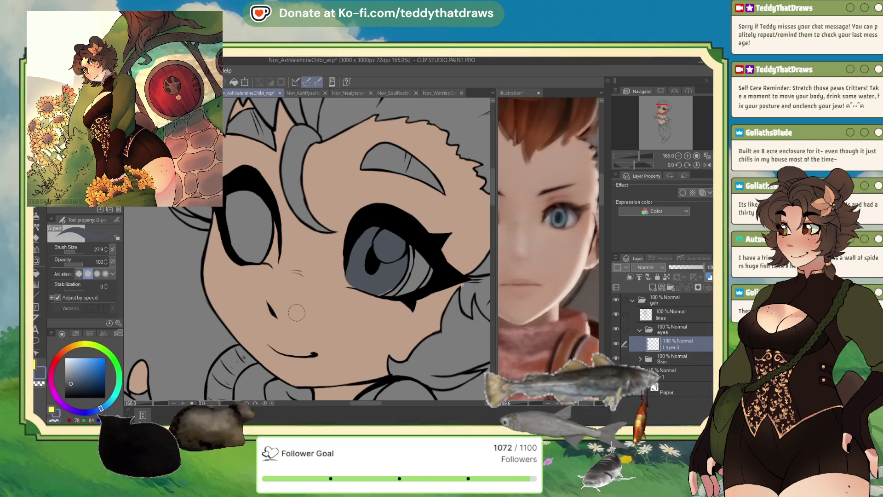
{"action": "left_click", "coordinate": [706, 165]}
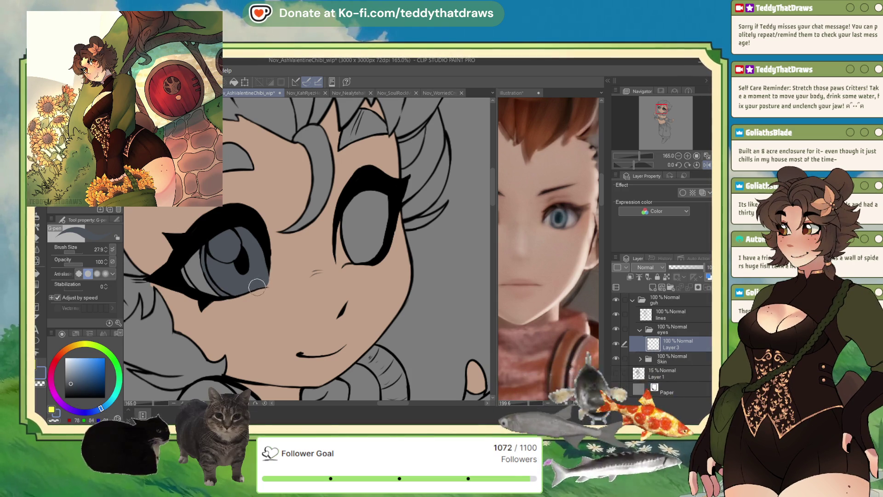
{"action": "scroll", "coordinate": [397, 263], "scroll_direction": "down", "scroll_amount": 3}
{"action": "scroll", "coordinate": [340, 258], "scroll_direction": "up", "scroll_amount": 3}
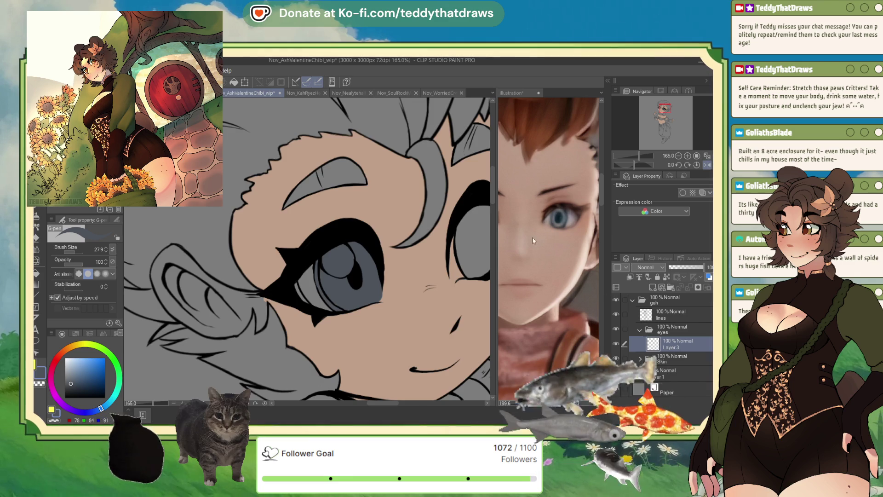
{"action": "scroll", "coordinate": [332, 174], "scroll_direction": "down", "scroll_amount": 4}
{"action": "scroll", "coordinate": [333, 174], "scroll_direction": "up", "scroll_amount": 4}
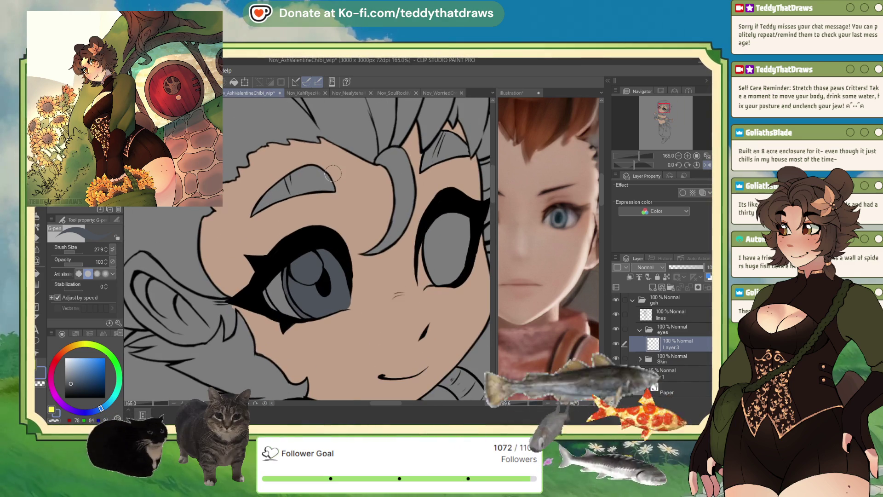
Step: Resample the eye blue-grey from the reference, darken it, and add a new layer below the iris
{"action": "left_click", "coordinate": [563, 223], "text": "alt"}
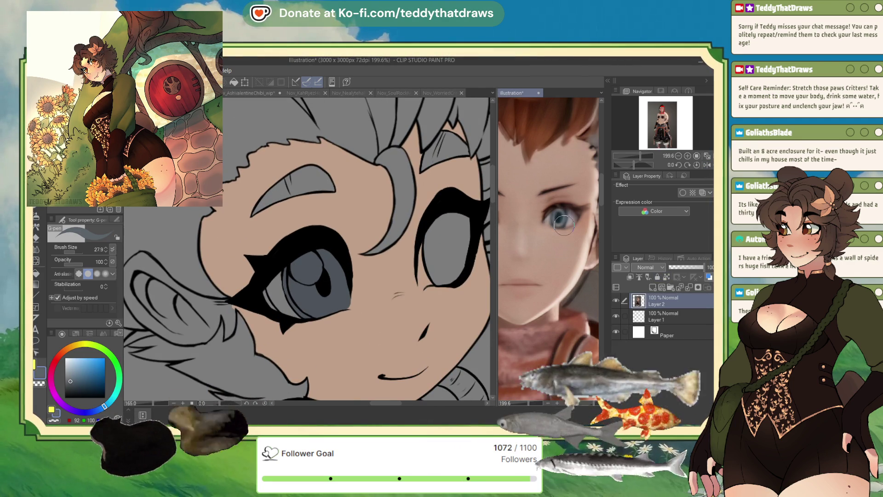
{"action": "left_click", "coordinate": [340, 299], "text": "alt"}
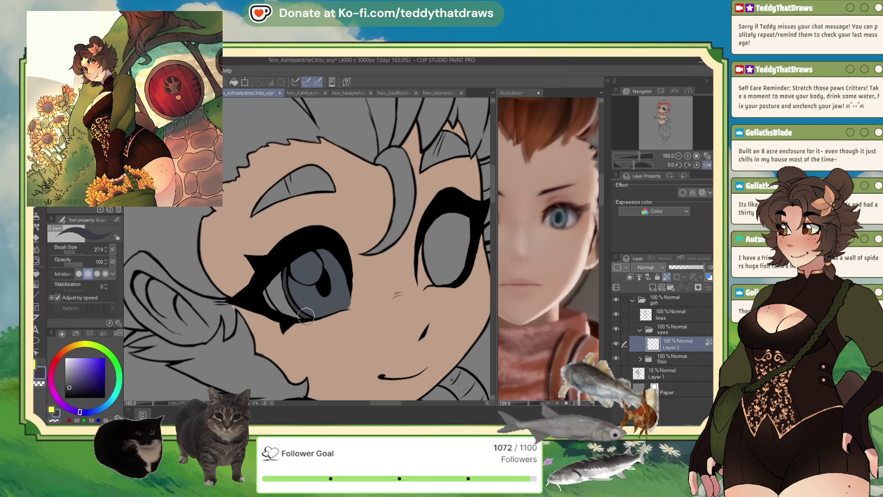
{"action": "left_click", "coordinate": [301, 295], "text": "alt"}
{"action": "left_click", "coordinate": [76, 389]}
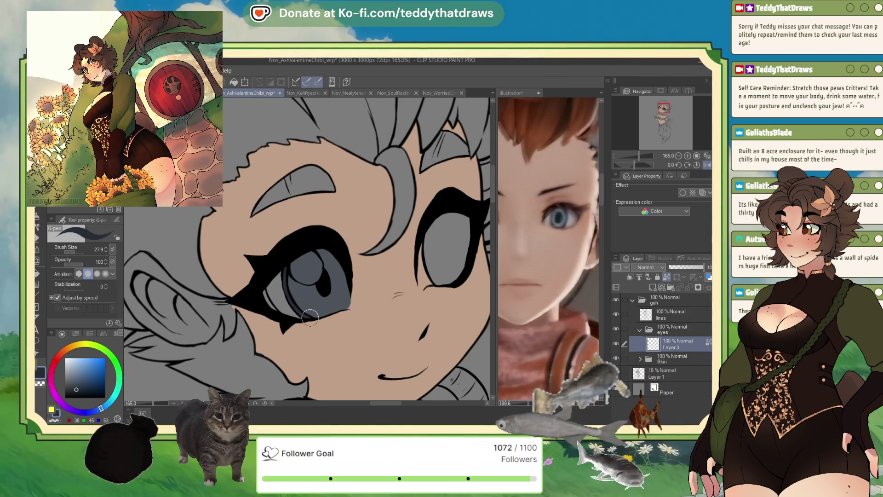
{"action": "scroll", "coordinate": [310, 318], "scroll_direction": "down", "scroll_amount": 4}
{"action": "scroll", "coordinate": [316, 228], "scroll_direction": "up", "scroll_amount": 5}
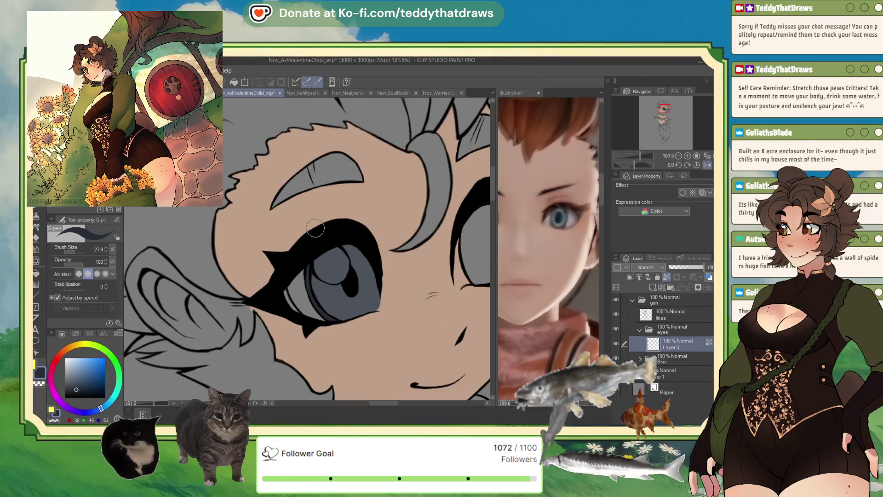
{"action": "left_click", "coordinate": [670, 290]}
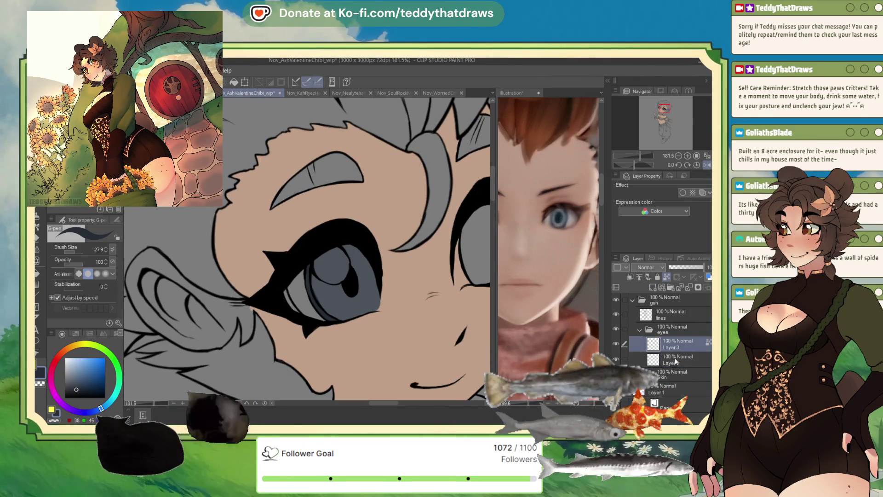
Step: Paint near-white along the iris edge and pink in the inner eye corner with the G-pen
{"action": "left_click", "coordinate": [69, 358]}
{"action": "left_click", "coordinate": [71, 348]}
{"action": "mouse_move", "coordinate": [286, 269]}
{"action": "left_mouse_down"}
{"action": "mouse_move", "coordinate": [296, 306]}
{"action": "mouse_move", "coordinate": [299, 276]}
{"action": "mouse_move", "coordinate": [303, 310]}
{"action": "mouse_move", "coordinate": [315, 316]}
{"action": "left_mouse_up"}
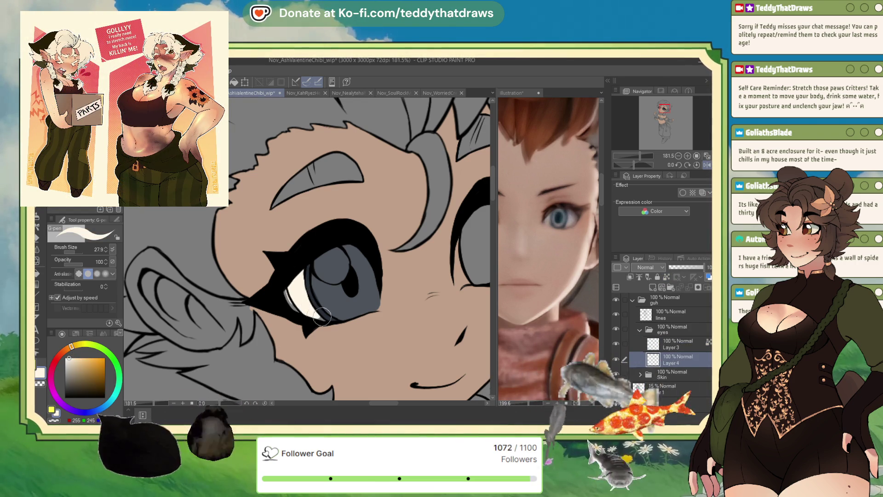
{"action": "left_click_drag", "start_coordinate": [67, 356], "coordinate": [64, 354]}
{"action": "left_click", "coordinate": [79, 356]}
{"action": "left_click_drag", "start_coordinate": [286, 290], "coordinate": [297, 304]}
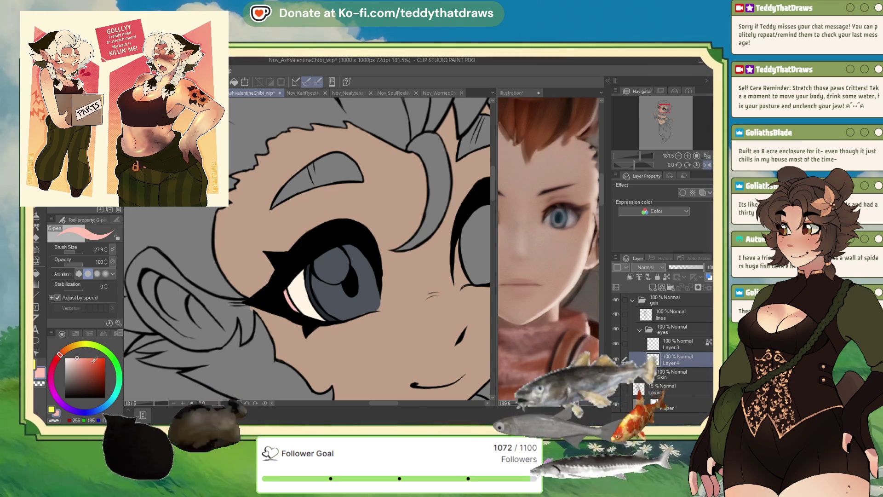
Step: Pick a salmon colour and merge the iris layer into the layer below
{"action": "left_click", "coordinate": [88, 358]}
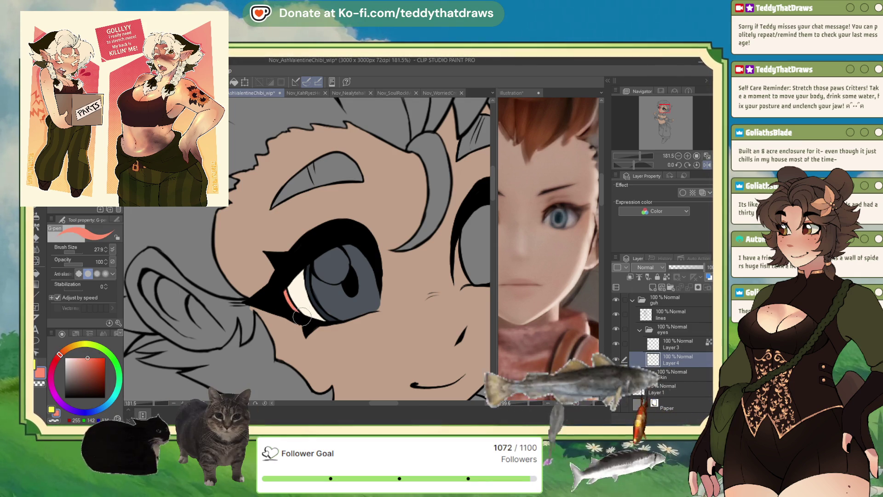
{"action": "scroll", "coordinate": [320, 299], "scroll_direction": "down", "scroll_amount": 5}
{"action": "scroll", "coordinate": [292, 235], "scroll_direction": "up", "scroll_amount": 3}
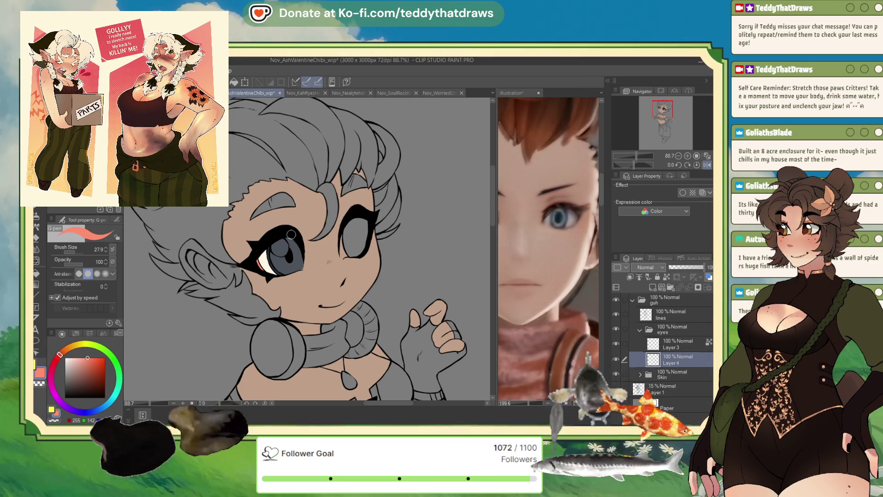
{"action": "left_click", "coordinate": [689, 288]}
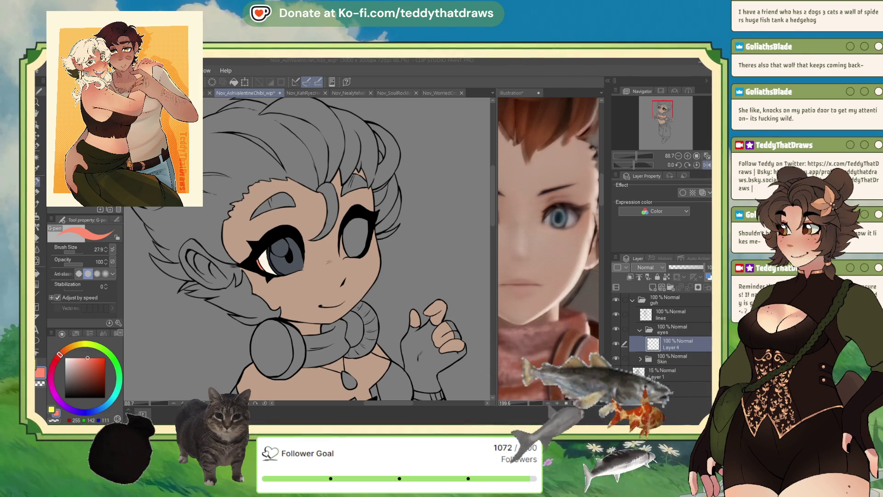
Step: Collapse the eyes folder, create a layer folder named 'hair', then reselect Layer 4
{"action": "scroll", "coordinate": [303, 248], "scroll_direction": "down", "scroll_amount": 3}
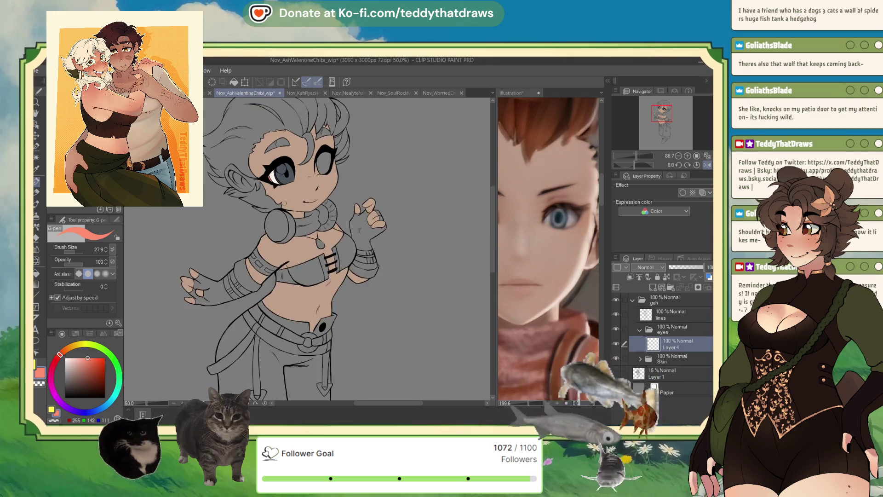
{"action": "scroll", "coordinate": [303, 249], "scroll_direction": "up", "scroll_amount": 1}
{"action": "left_click", "coordinate": [671, 329]}
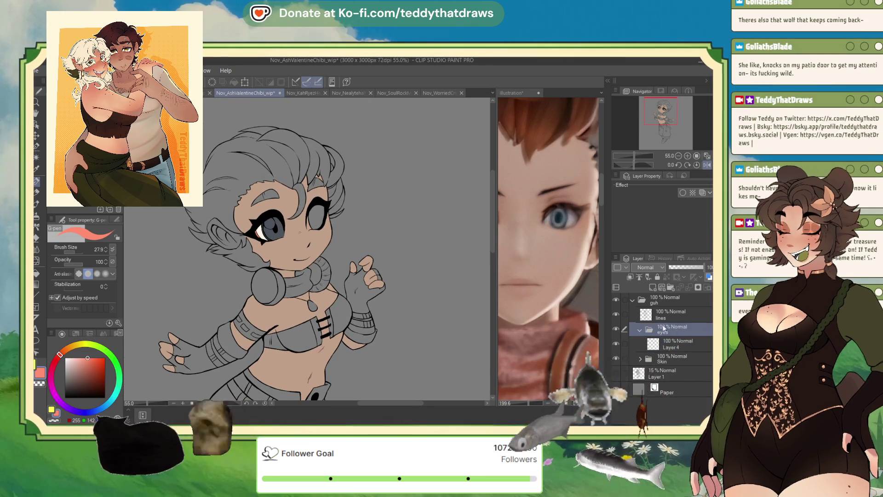
{"action": "left_click", "coordinate": [640, 330]}
{"action": "key", "text": "ctrl+g"}
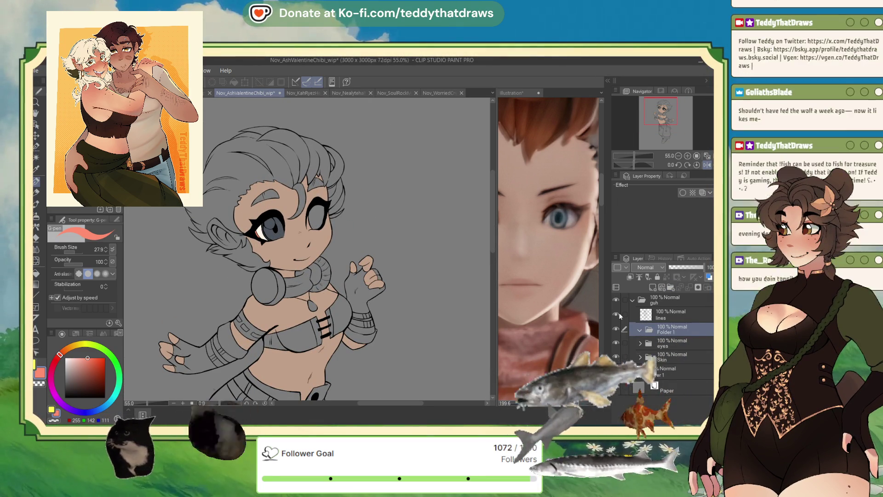
{"action": "type", "text": "hair"}
{"action": "key", "text": "Return"}
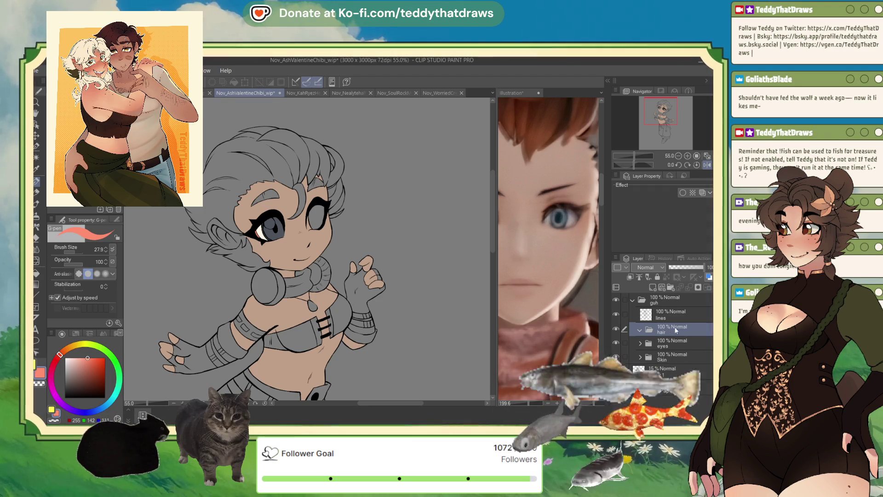
{"action": "left_click", "coordinate": [663, 341]}
{"action": "left_click", "coordinate": [661, 357]}
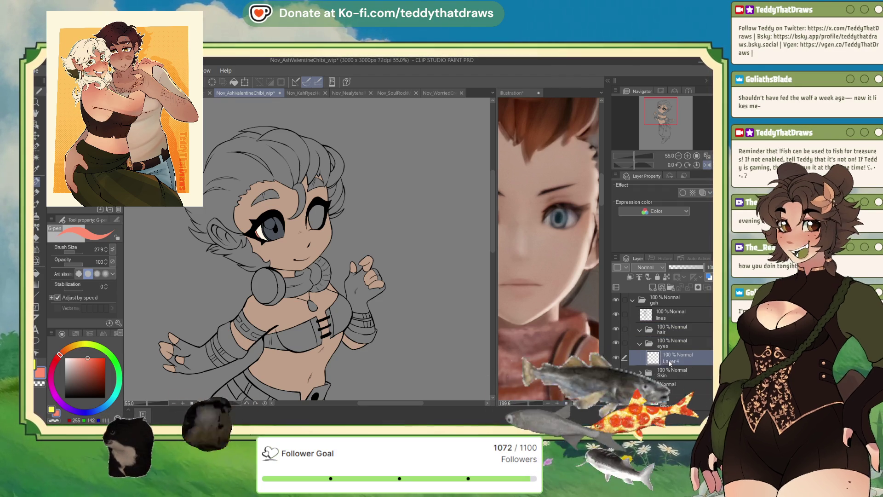
{"action": "scroll", "coordinate": [351, 197], "scroll_direction": "up", "scroll_amount": 3}
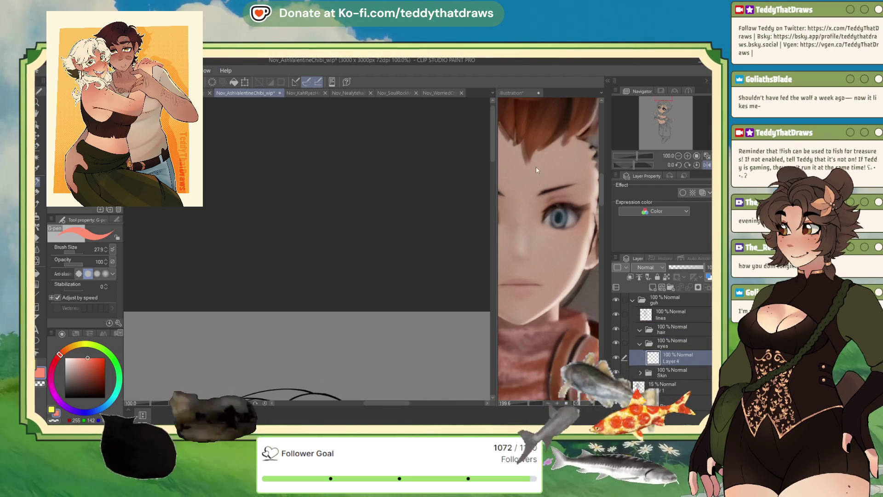
Step: Sample the reference's orange eye colour, brighten it, and fill the grey right eye
{"action": "scroll", "coordinate": [343, 184], "scroll_direction": "down", "scroll_amount": 3}
{"action": "scroll", "coordinate": [344, 185], "scroll_direction": "down", "scroll_amount": 4}
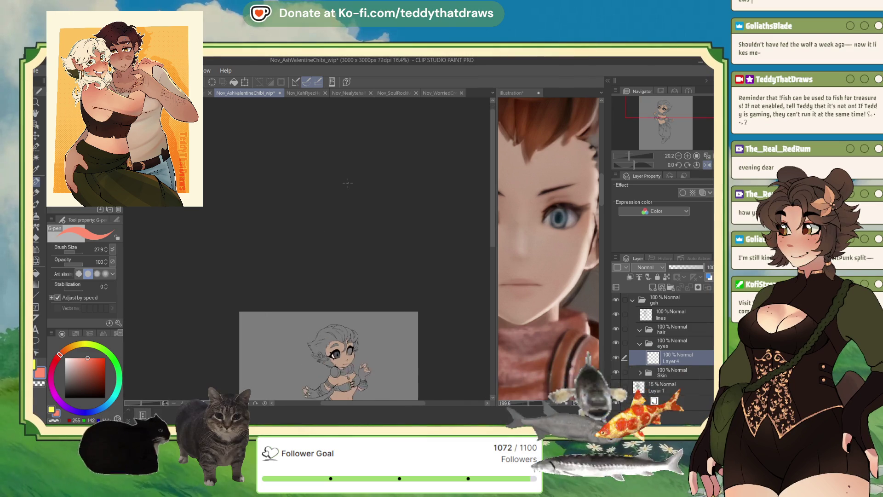
{"action": "scroll", "coordinate": [354, 304], "scroll_direction": "up", "scroll_amount": 4}
{"action": "scroll", "coordinate": [355, 304], "scroll_direction": "up", "scroll_amount": 3}
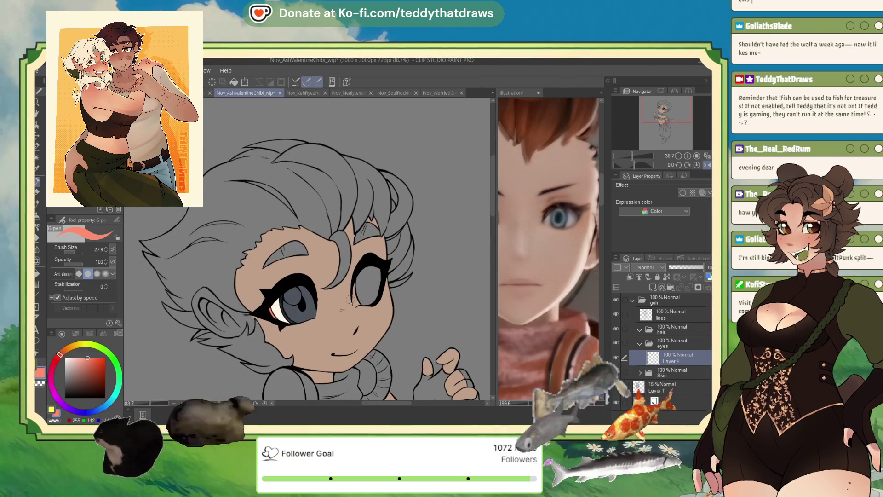
{"action": "scroll", "coordinate": [510, 247], "scroll_direction": "down", "scroll_amount": 2}
{"action": "scroll", "coordinate": [510, 247], "scroll_direction": "up", "scroll_amount": 2}
{"action": "scroll", "coordinate": [510, 247], "scroll_direction": "up", "scroll_amount": 2}
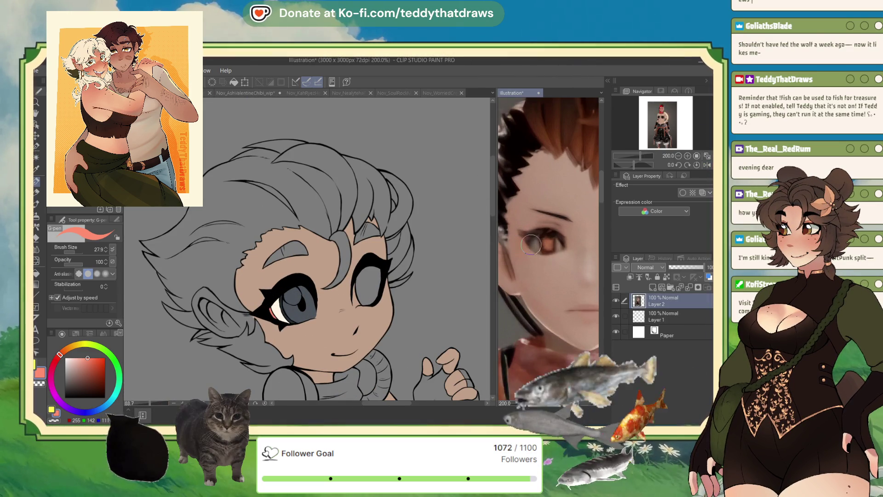
{"action": "left_click", "coordinate": [548, 244], "text": "alt"}
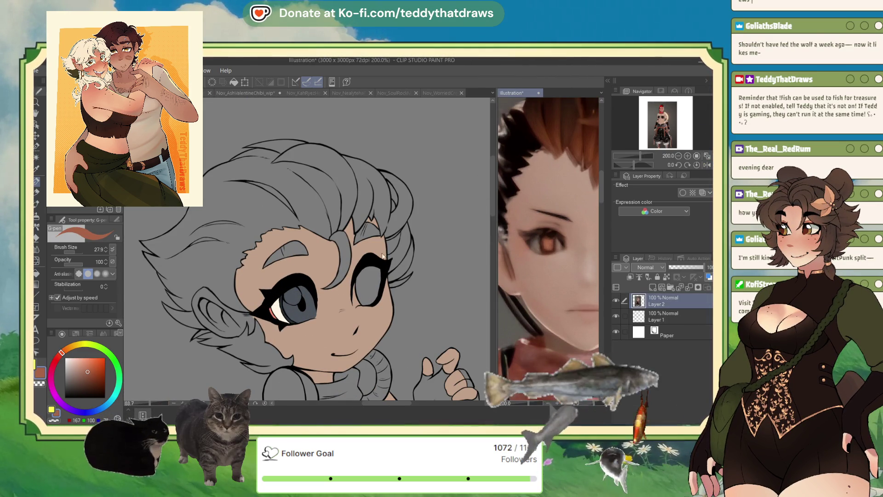
{"action": "scroll", "coordinate": [353, 287], "scroll_direction": "up", "scroll_amount": 2}
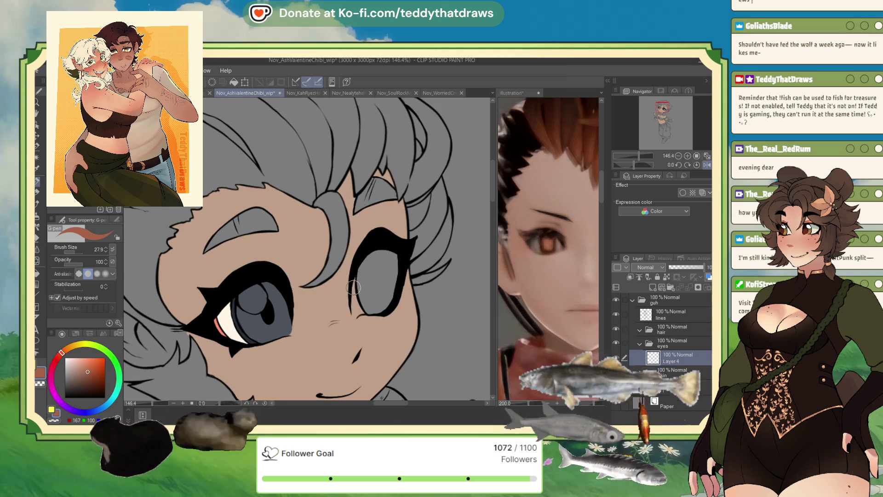
{"action": "left_click", "coordinate": [93, 366]}
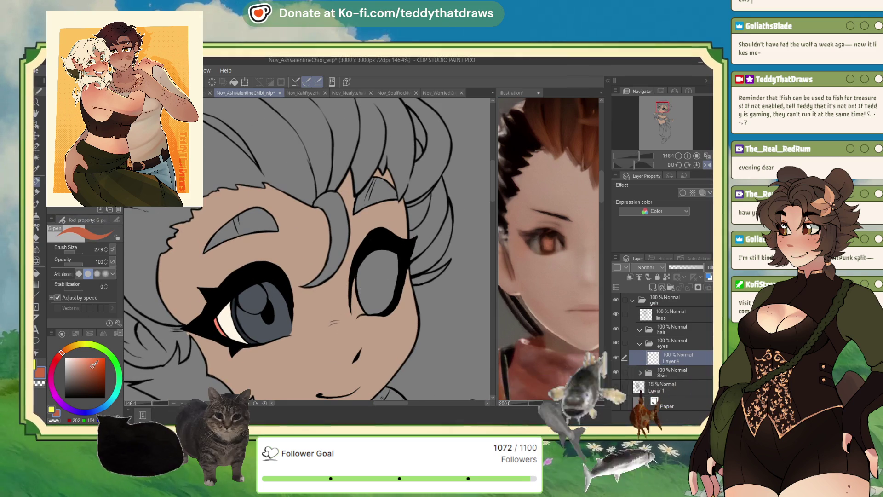
{"action": "left_click", "coordinate": [36, 158]}
{"action": "left_click", "coordinate": [373, 288]}
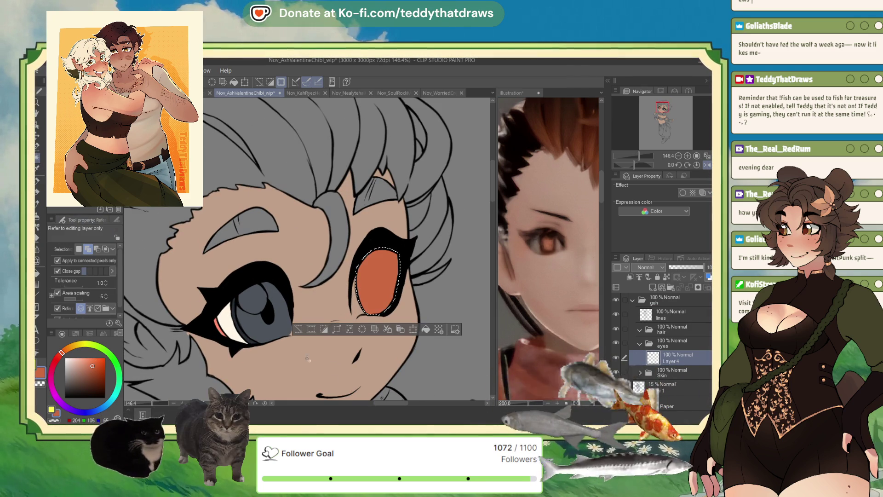
Step: Draw a thin near-white highlight inside the orange eye and tint it toward cream
{"action": "left_click", "coordinate": [233, 330], "text": "alt"}
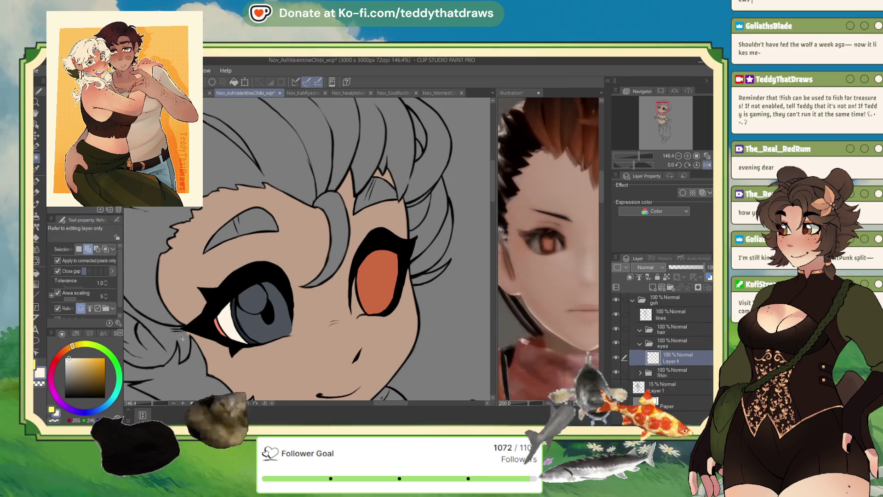
{"action": "key", "text": "p"}
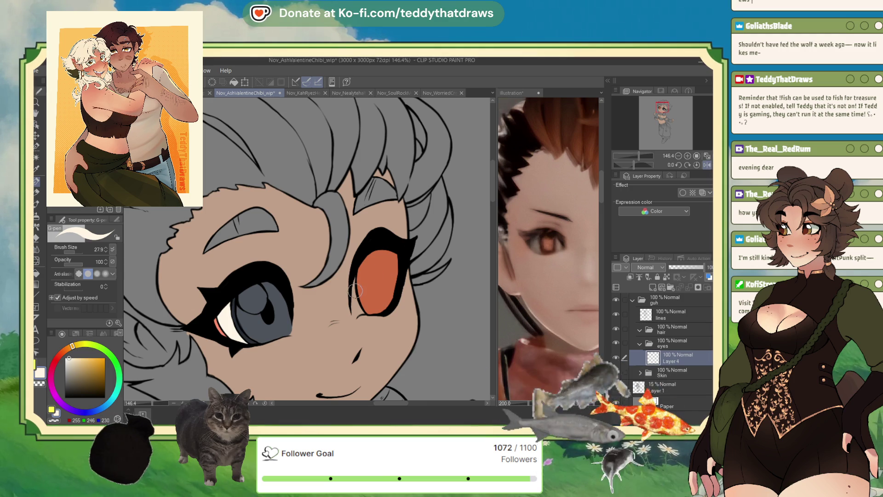
{"action": "left_click_drag", "start_coordinate": [353, 278], "coordinate": [357, 313]}
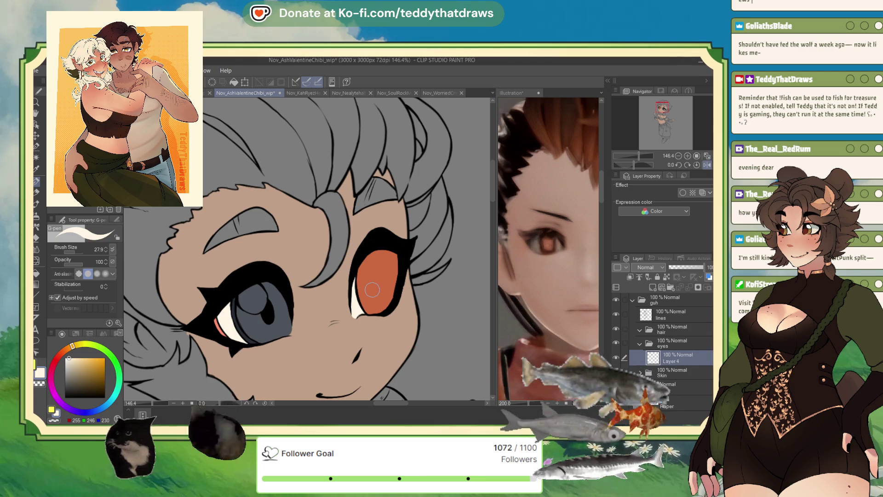
{"action": "left_click", "coordinate": [71, 358]}
{"action": "left_click_drag", "start_coordinate": [72, 349], "coordinate": [71, 352]}
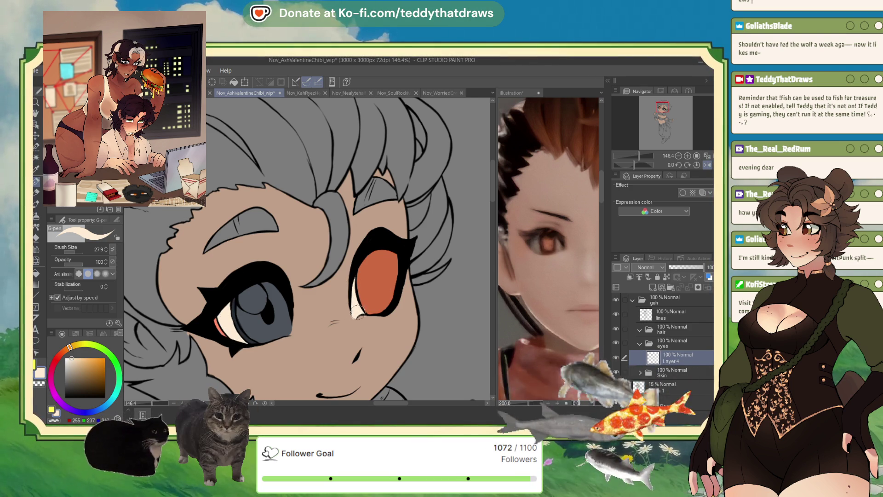
{"action": "key", "text": "x"}
{"action": "left_click", "coordinate": [534, 189]}
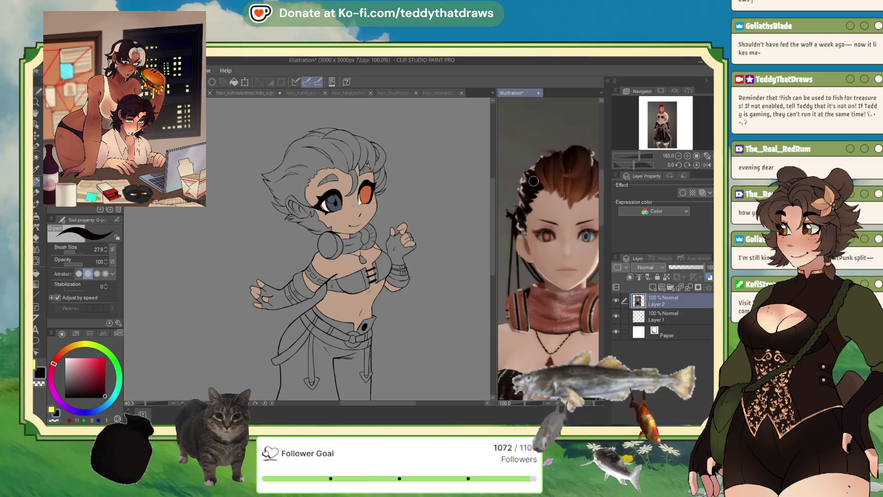
Step: Collapse the eyes folder and add a new layer inside the hair folder
{"action": "scroll", "coordinate": [533, 189], "scroll_direction": "down", "scroll_amount": 5}
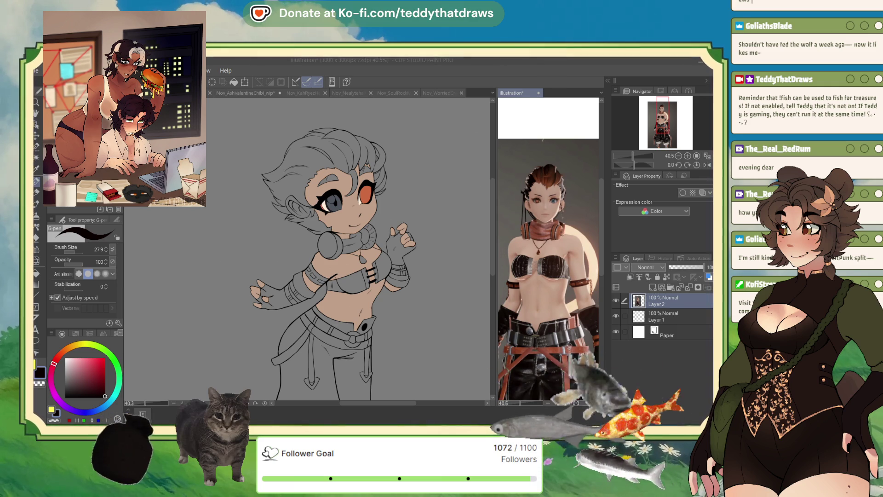
{"action": "left_click", "coordinate": [447, 316]}
{"action": "scroll", "coordinate": [375, 177], "scroll_direction": "up", "scroll_amount": 4}
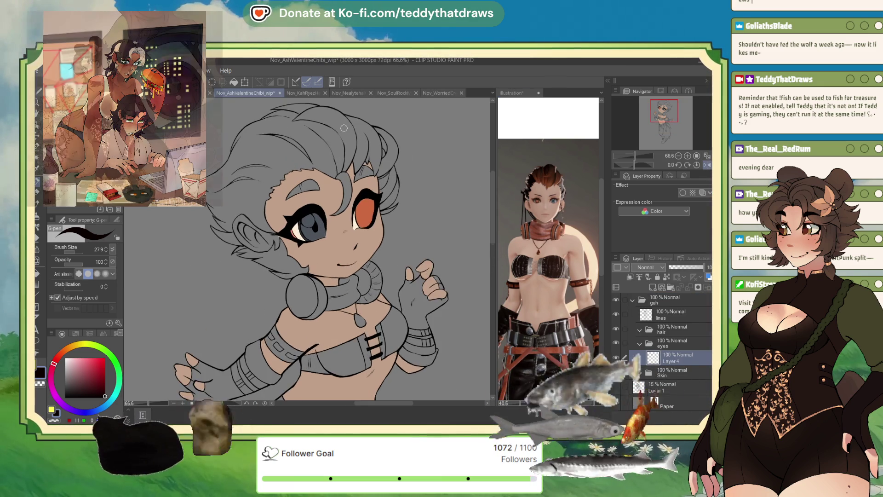
{"action": "left_click", "coordinate": [667, 346]}
{"action": "left_click", "coordinate": [639, 348]}
{"action": "left_click", "coordinate": [667, 329]}
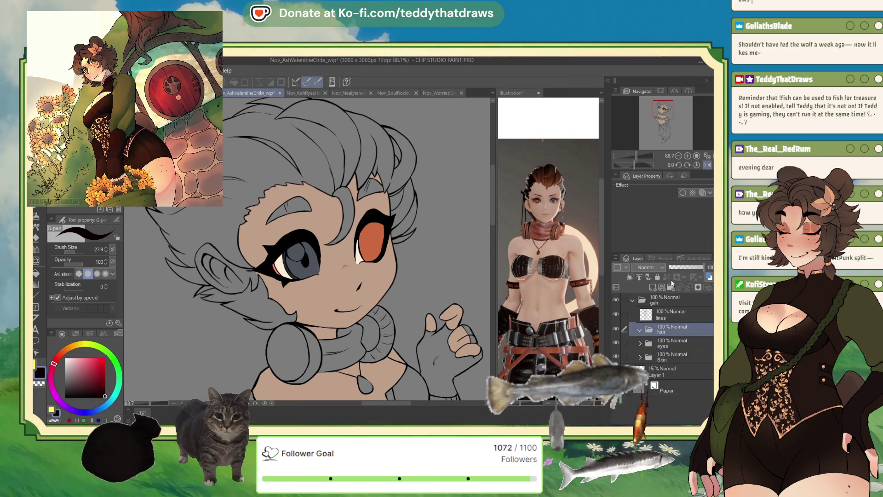
{"action": "key", "text": "ctrl+shift+n"}
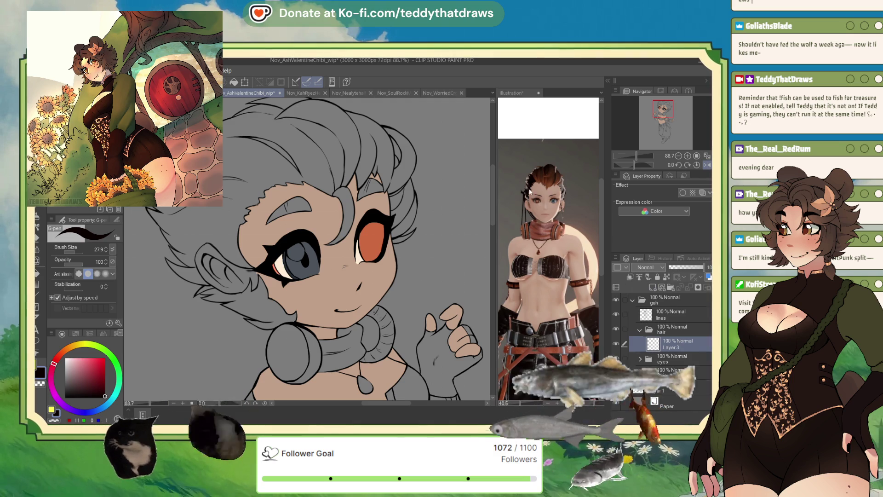
Step: Sample the dark hair colour from the reference and adjust it to a dark brown
{"action": "left_click", "coordinate": [529, 191]}
{"action": "left_click", "coordinate": [531, 181], "text": "alt"}
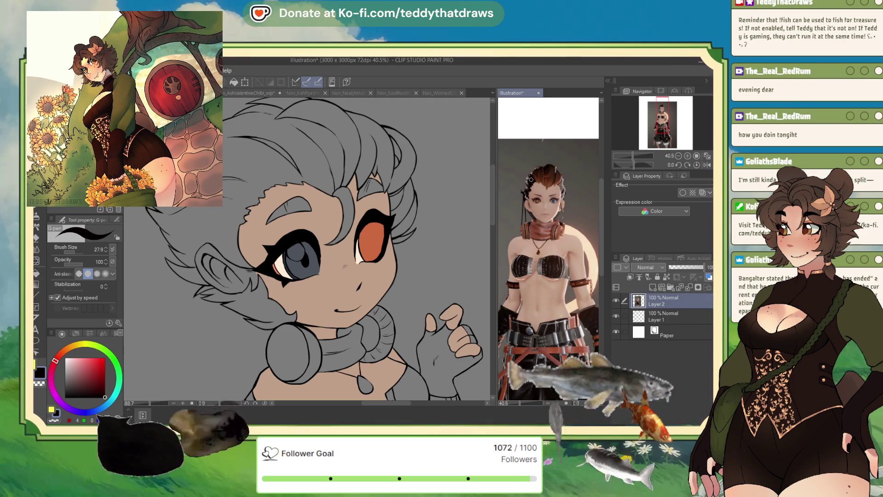
{"action": "left_click", "coordinate": [59, 356]}
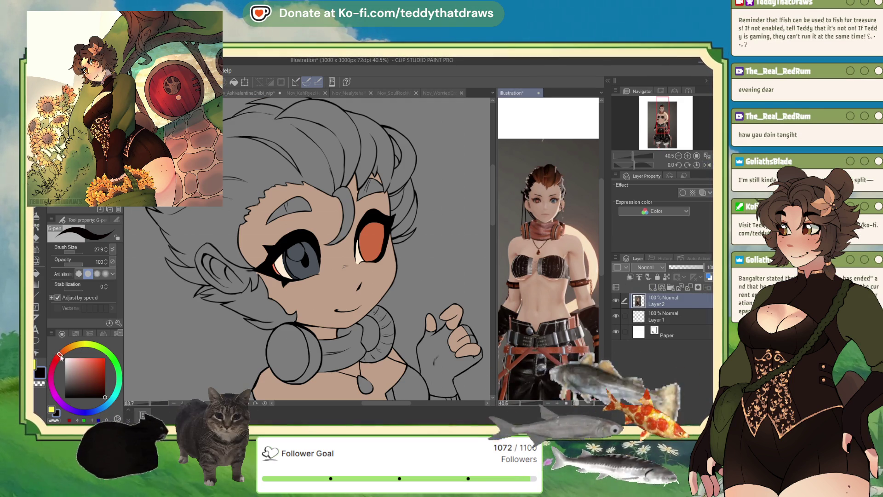
{"action": "left_click", "coordinate": [78, 391]}
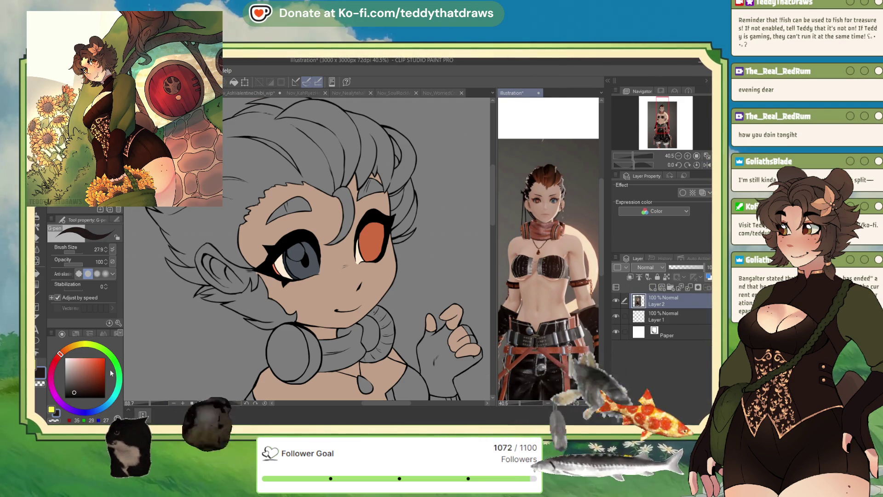
{"action": "key", "text": "g"}
{"action": "left_click", "coordinate": [232, 209]}
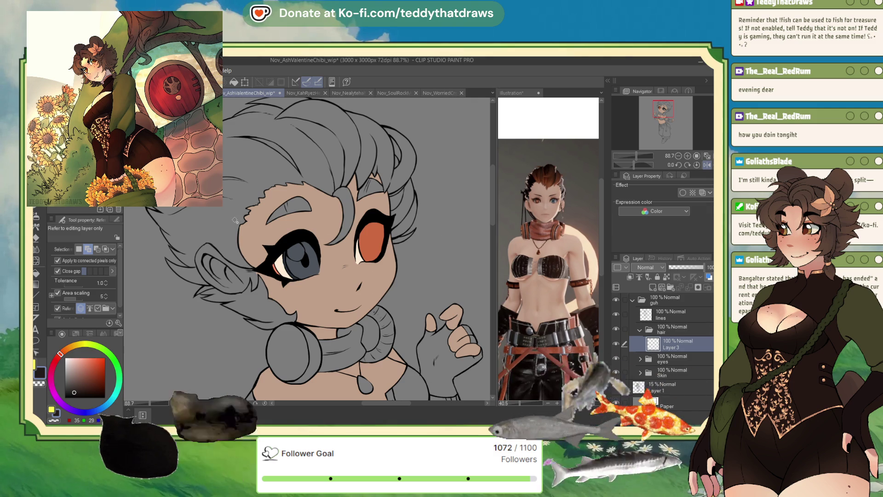
Step: Select every grey hair region and strand, then fill the selection with near-black
{"action": "left_click", "coordinate": [235, 221]}
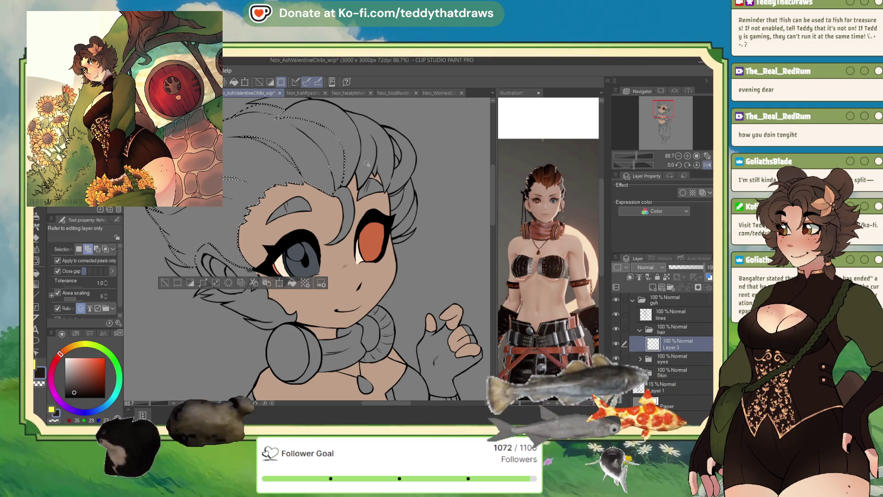
{"action": "left_click", "coordinate": [381, 167]}
{"action": "left_click", "coordinate": [345, 207]}
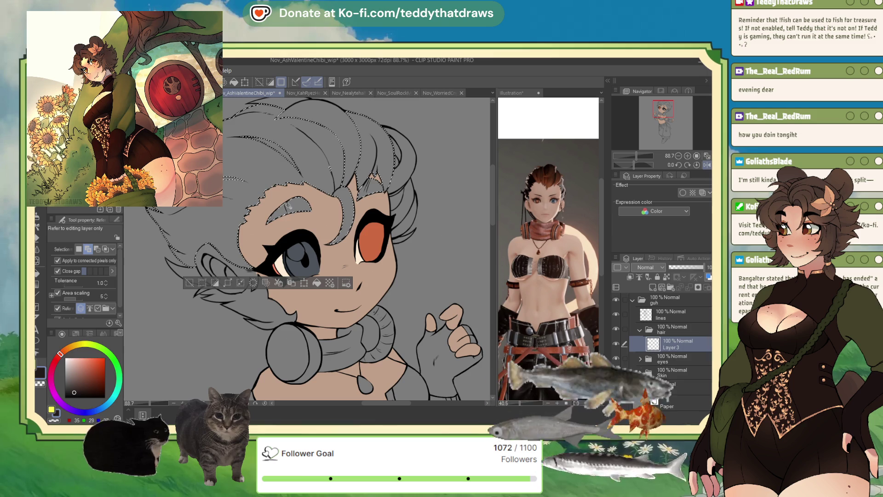
{"action": "left_click", "coordinate": [408, 166]}
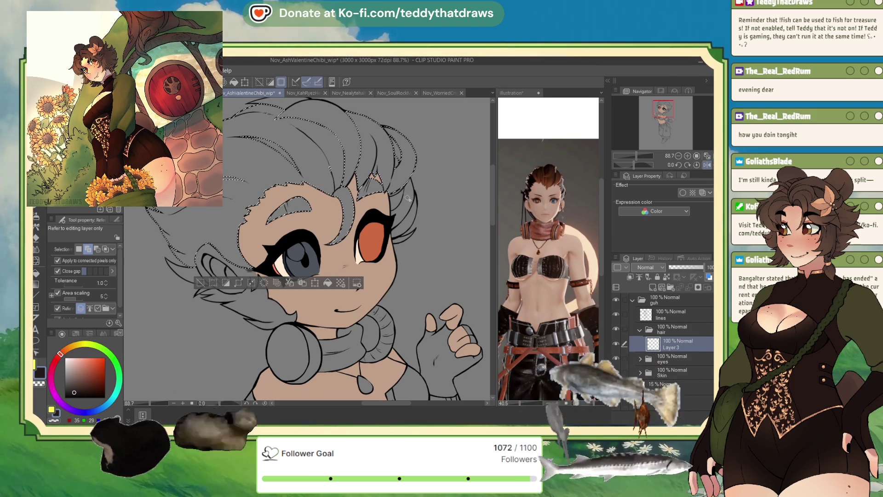
{"action": "left_click", "coordinate": [405, 239]}
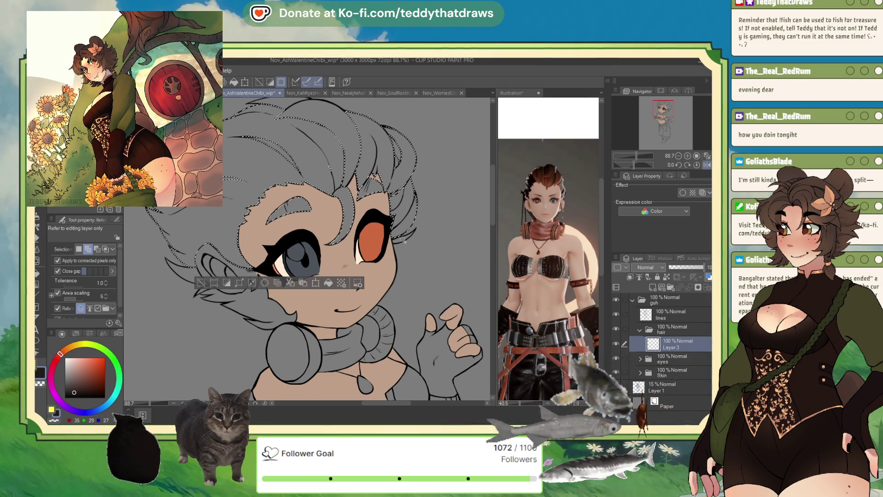
{"action": "left_click", "coordinate": [262, 307]}
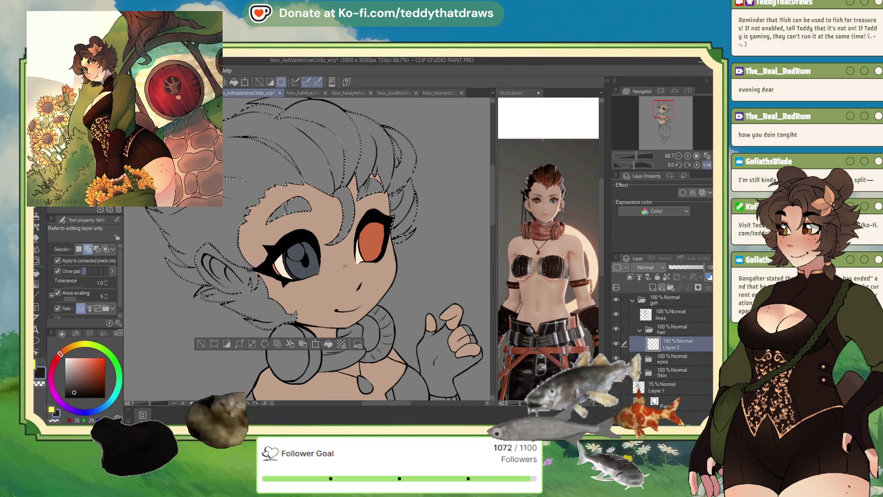
{"action": "key", "text": "m"}
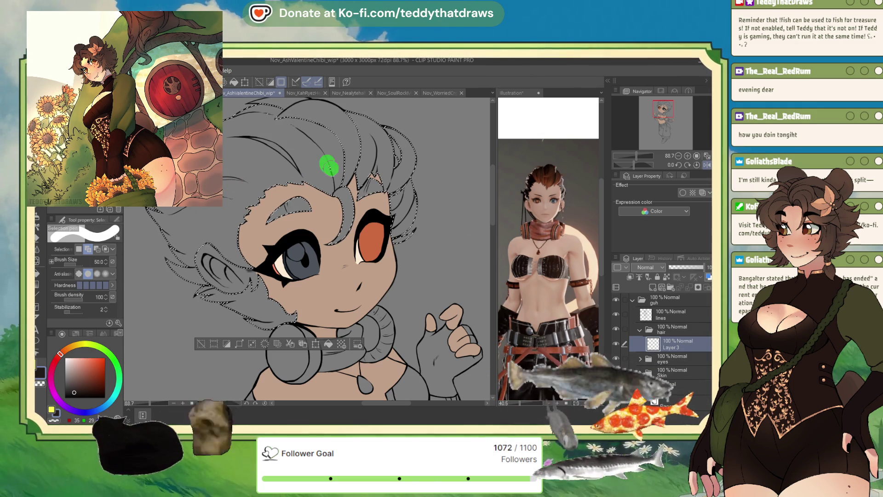
{"action": "key", "text": "w"}
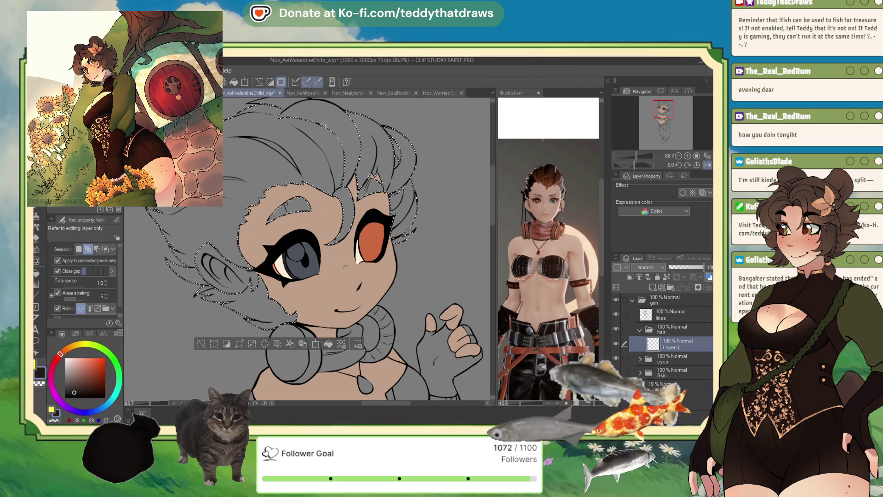
{"action": "left_click", "coordinate": [286, 105]}
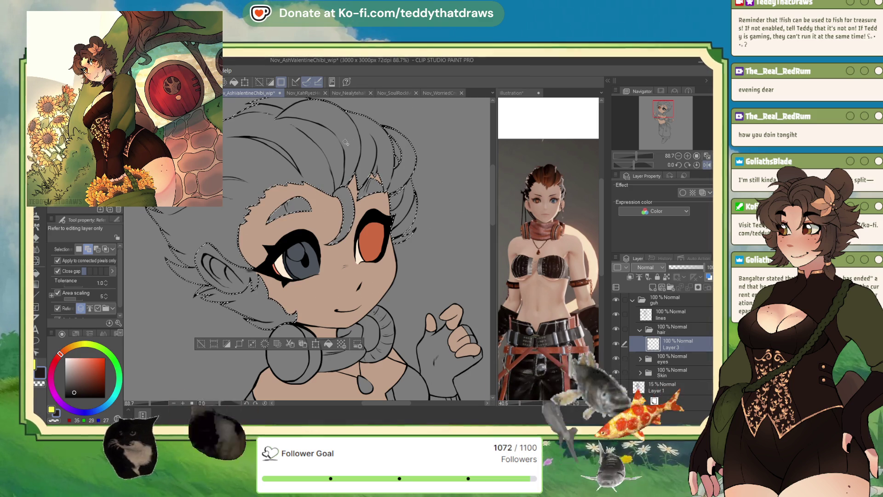
{"action": "key", "text": "m"}
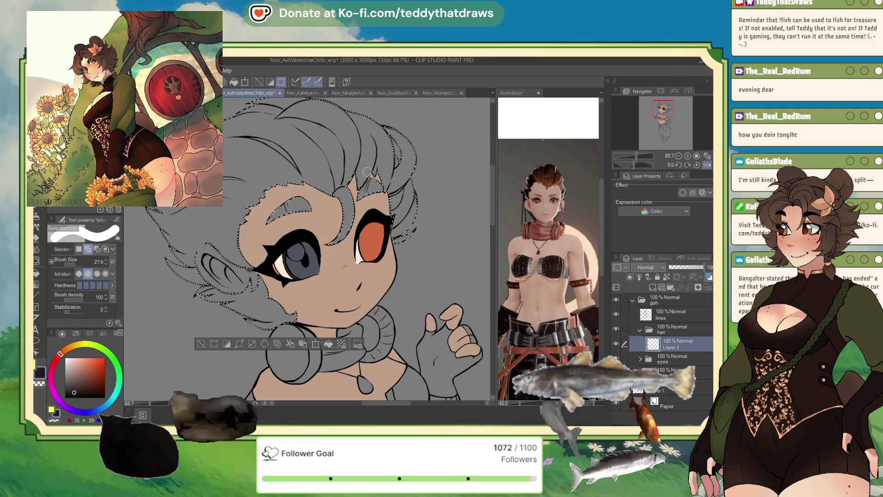
{"action": "left_click", "coordinate": [328, 345]}
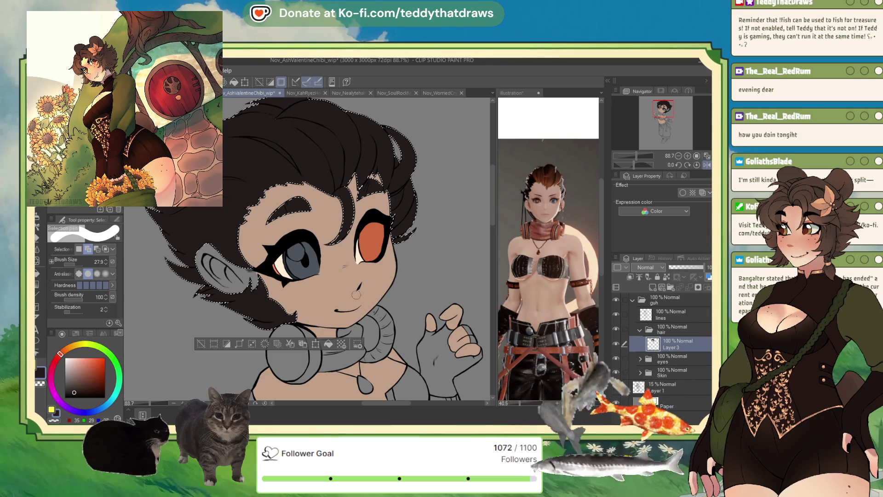
Step: Fill the ear with the face's tan skin colour on Layer 2 of the Skin folder
{"action": "left_click", "coordinate": [201, 343]}
{"action": "left_click", "coordinate": [323, 300], "text": "alt"}
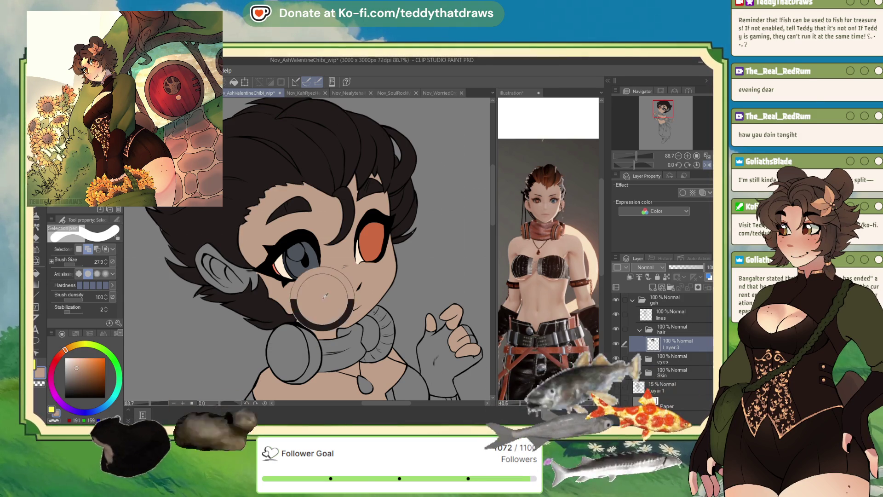
{"action": "key", "text": "g"}
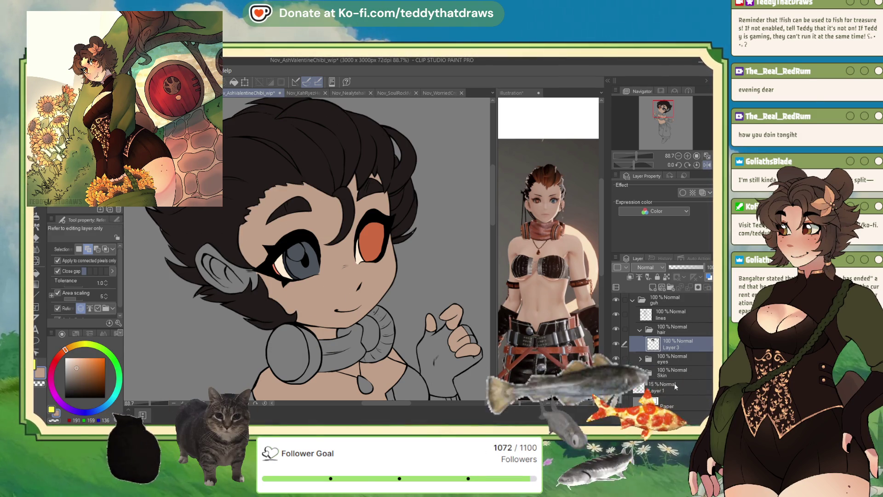
{"action": "left_click", "coordinate": [638, 373]}
{"action": "left_click", "coordinate": [668, 390]}
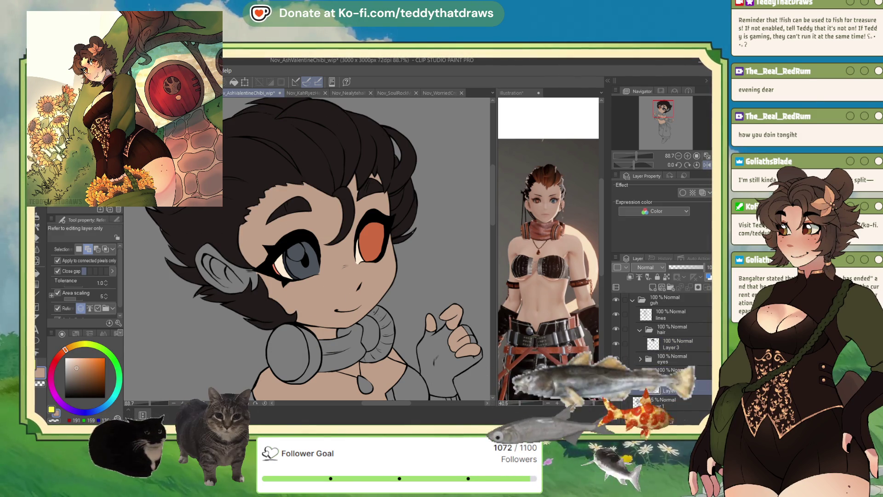
{"action": "left_click", "coordinate": [235, 281]}
{"action": "left_click", "coordinate": [274, 308]}
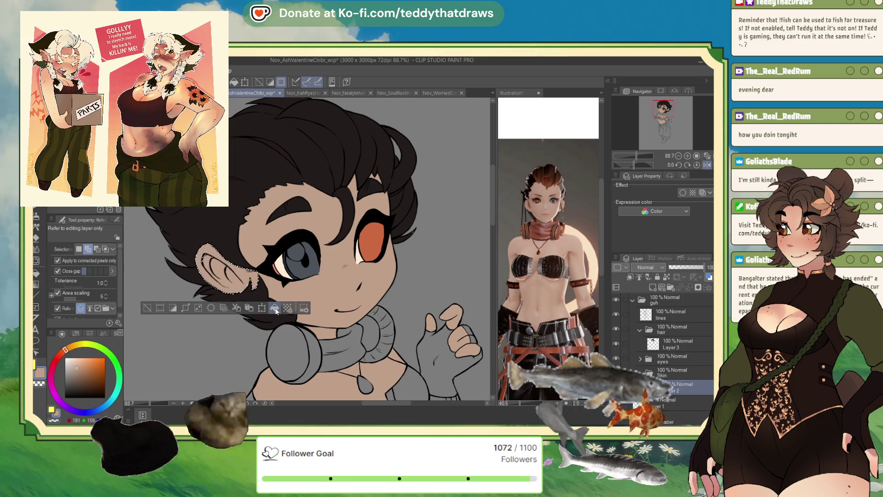
{"action": "key", "text": "ctrl+d"}
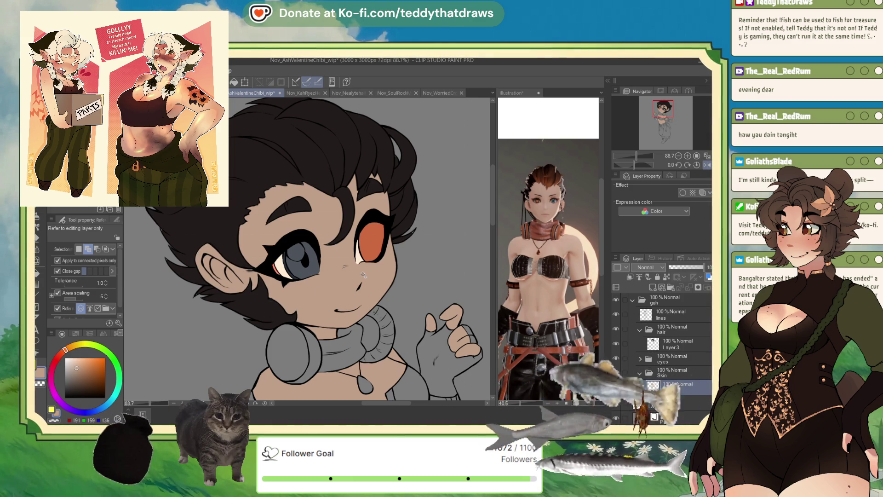
Step: Pick black from the hair with the pen and make hair Layer 3 active
{"action": "scroll", "coordinate": [289, 240], "scroll_direction": "up", "scroll_amount": 1}
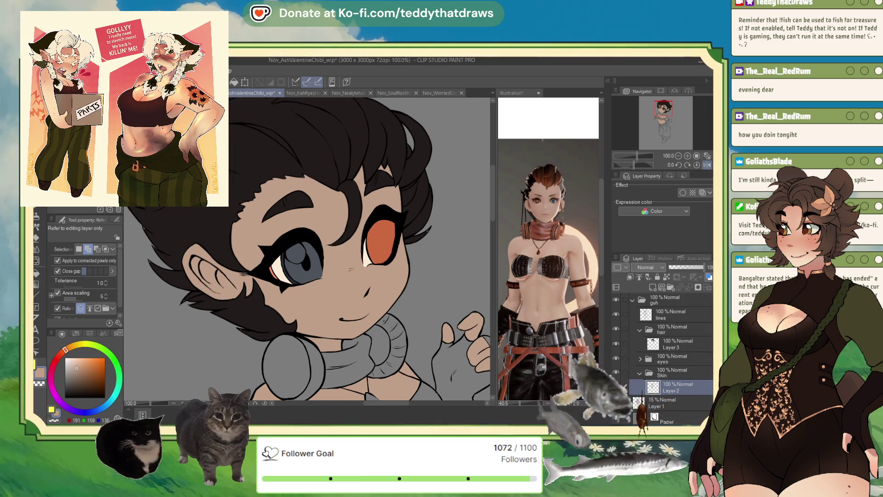
{"action": "key", "text": "p"}
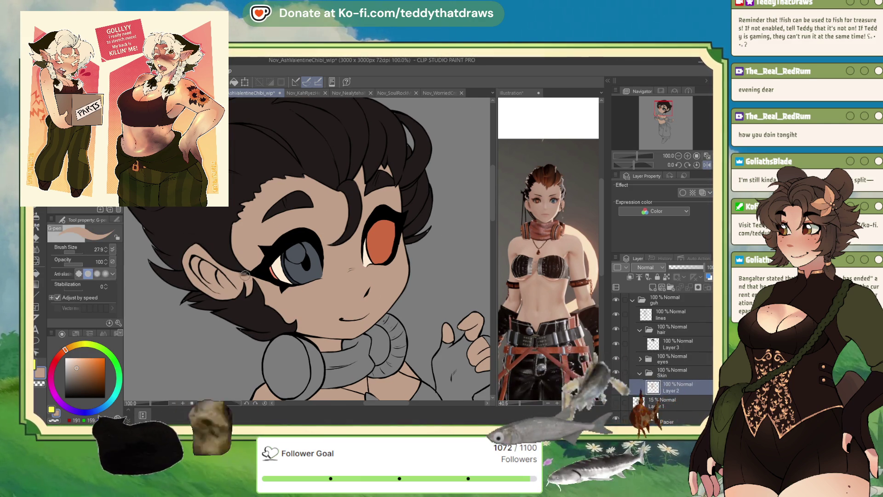
{"action": "left_click", "coordinate": [150, 245], "text": "alt"}
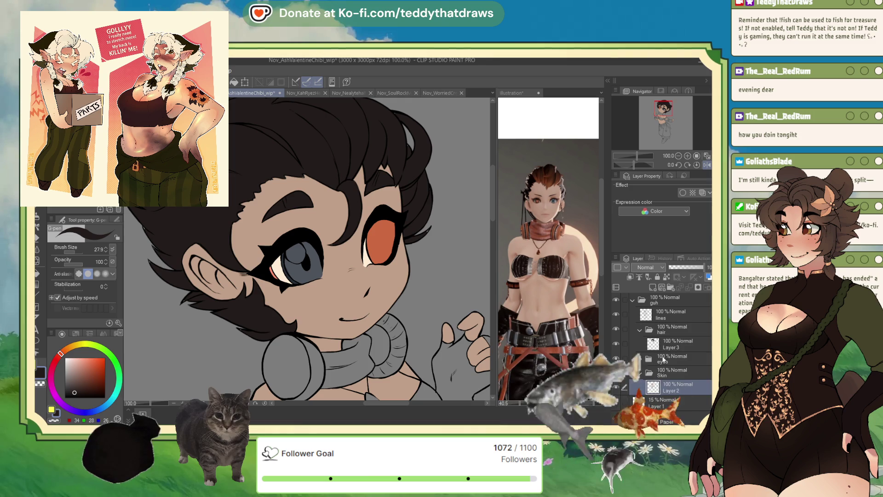
{"action": "left_click", "coordinate": [149, 245], "text": "ctrl+shift"}
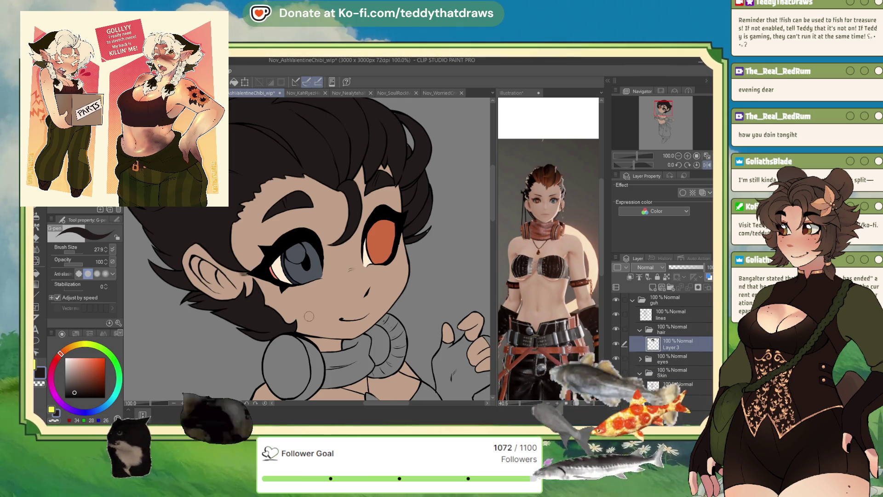
{"action": "scroll", "coordinate": [383, 214], "scroll_direction": "down", "scroll_amount": 5}
{"action": "scroll", "coordinate": [331, 200], "scroll_direction": "up", "scroll_amount": 3}
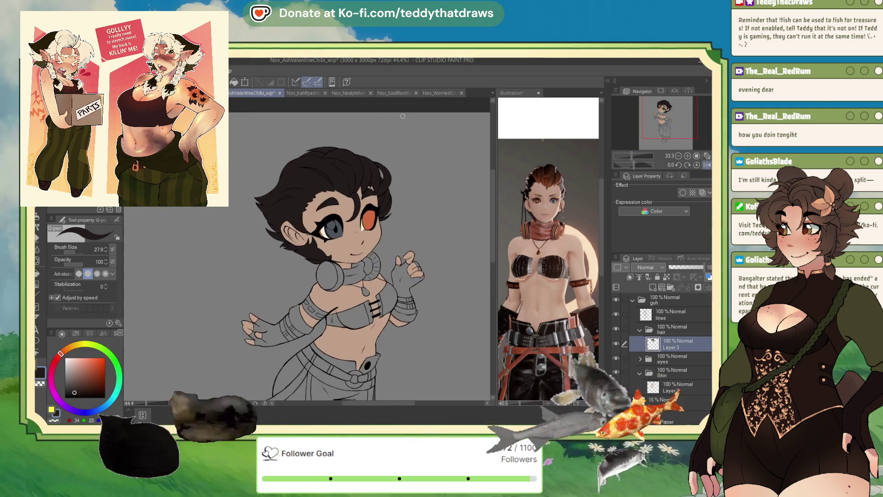
Step: Turn on Lock transparent pixels for hair Layer 3
{"action": "left_click", "coordinate": [663, 277]}
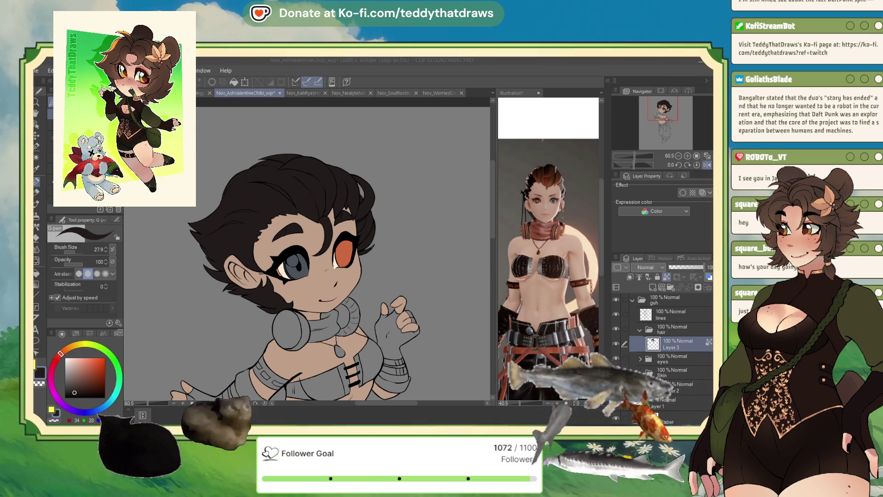
Step: Pick the orange eye colour, set the Soft airbrush to 131.9, and spray the forehead hair on a new layer
{"action": "scroll", "coordinate": [322, 249], "scroll_direction": "down", "scroll_amount": 2}
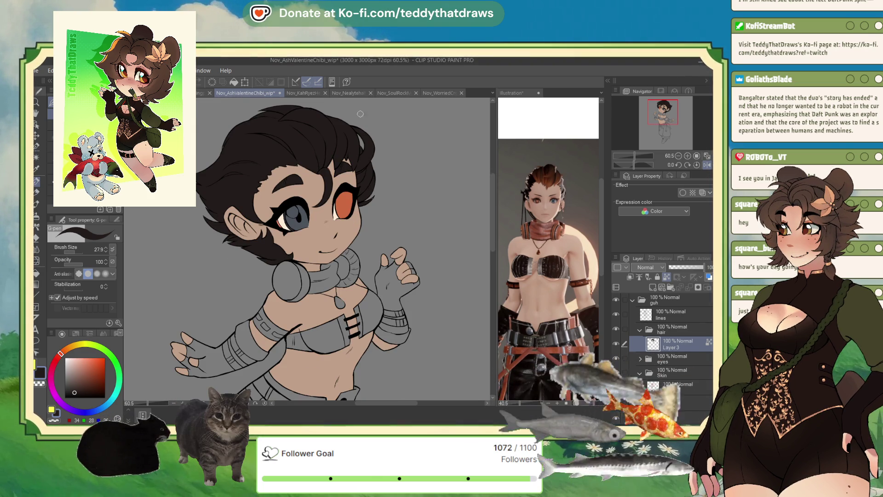
{"action": "key", "text": "ctrl+plus"}
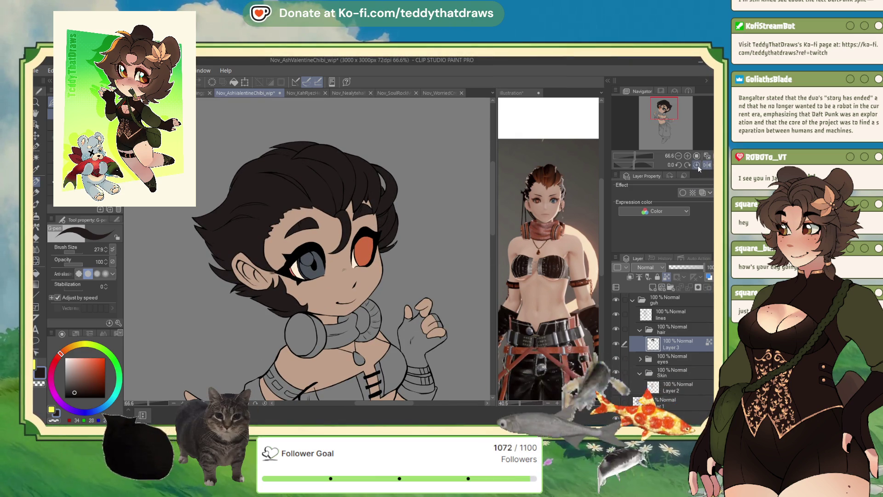
{"action": "left_click", "coordinate": [548, 184], "text": "alt"}
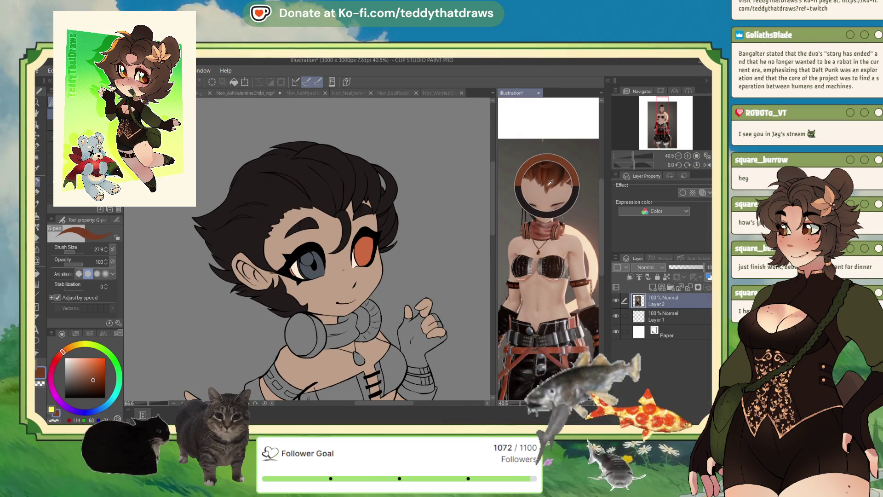
{"action": "left_click", "coordinate": [363, 243], "text": "alt"}
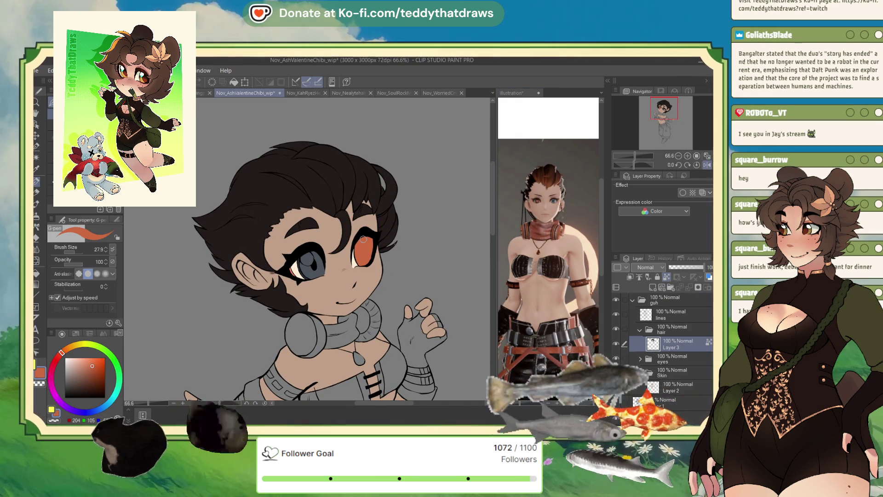
{"action": "left_click", "coordinate": [35, 218]}
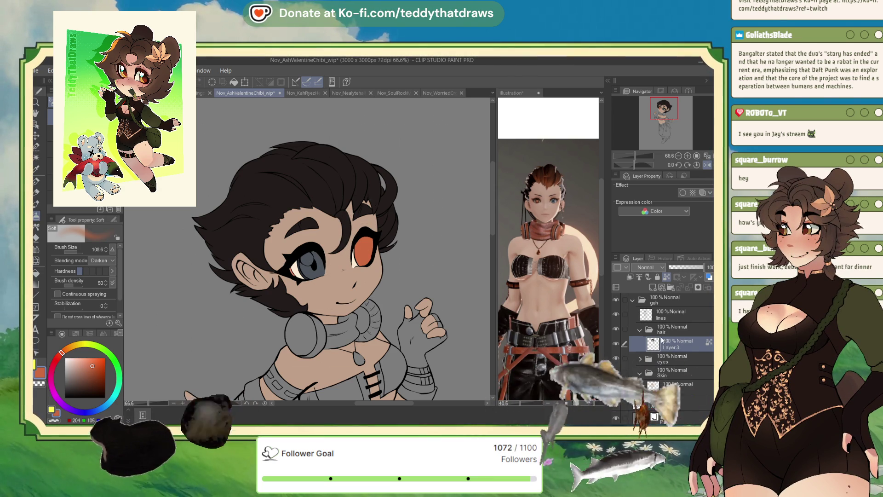
{"action": "left_click_drag", "start_coordinate": [307, 250], "coordinate": [322, 250]}
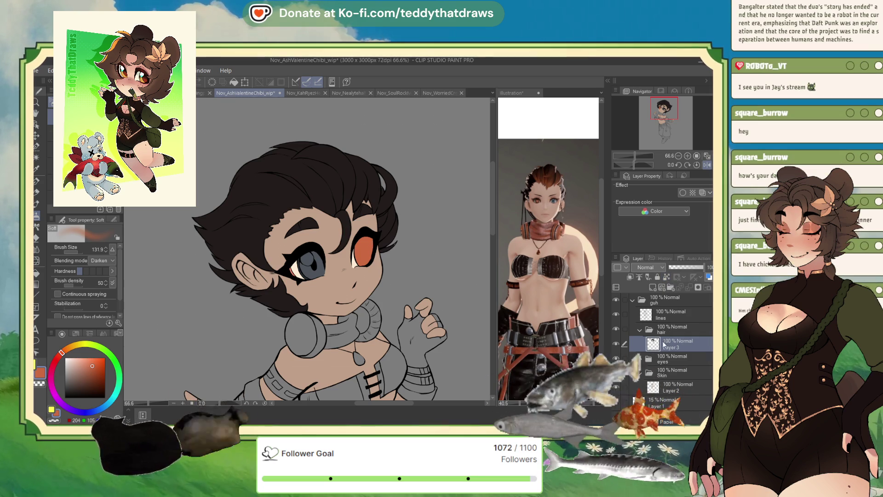
{"action": "left_click", "coordinate": [630, 277]}
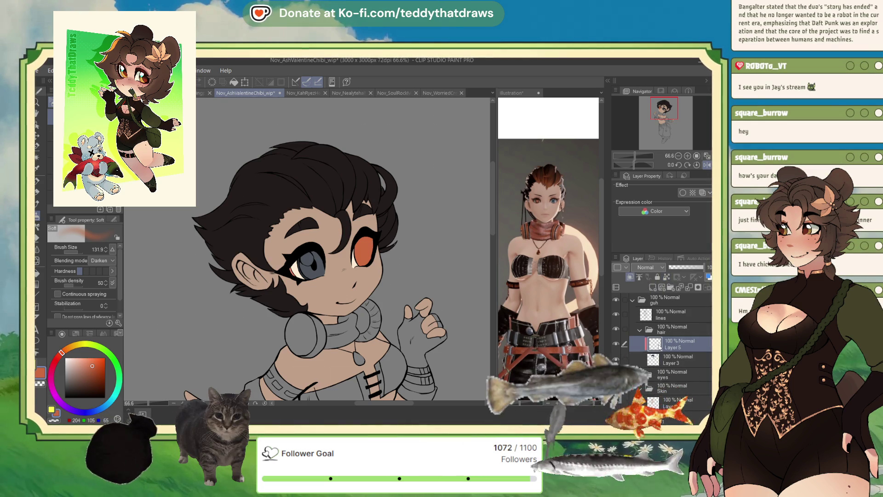
{"action": "mouse_move", "coordinate": [343, 209]}
{"action": "left_mouse_down"}
{"action": "mouse_move", "coordinate": [350, 230]}
{"action": "mouse_move", "coordinate": [340, 239]}
{"action": "mouse_move", "coordinate": [329, 207]}
{"action": "mouse_move", "coordinate": [300, 186]}
{"action": "mouse_move", "coordinate": [336, 182]}
{"action": "mouse_move", "coordinate": [356, 191]}
{"action": "mouse_move", "coordinate": [396, 241]}
{"action": "mouse_move", "coordinate": [348, 178]}
{"action": "mouse_move", "coordinate": [295, 184]}
{"action": "mouse_move", "coordinate": [260, 220]}
{"action": "mouse_move", "coordinate": [299, 214]}
{"action": "mouse_move", "coordinate": [317, 179]}
{"action": "mouse_move", "coordinate": [276, 173]}
{"action": "mouse_move", "coordinate": [338, 154]}
{"action": "left_mouse_up"}
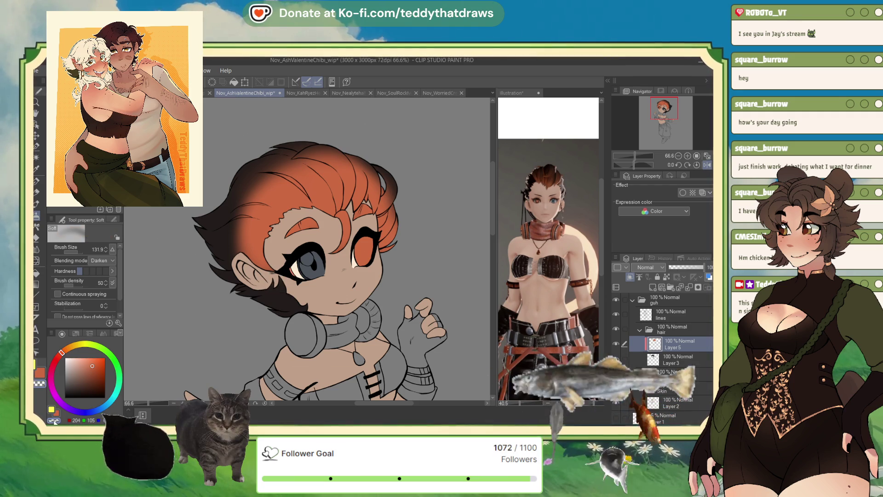
Step: Airbrush orange over the upper-left hair, left eyebrow, right-eye hair and crown
{"action": "mouse_move", "coordinate": [261, 197]}
{"action": "left_mouse_down"}
{"action": "mouse_move", "coordinate": [269, 189]}
{"action": "mouse_move", "coordinate": [290, 198]}
{"action": "mouse_move", "coordinate": [239, 223]}
{"action": "mouse_move", "coordinate": [229, 242]}
{"action": "left_mouse_up"}
{"action": "left_click_drag", "start_coordinate": [302, 231], "coordinate": [319, 231]}
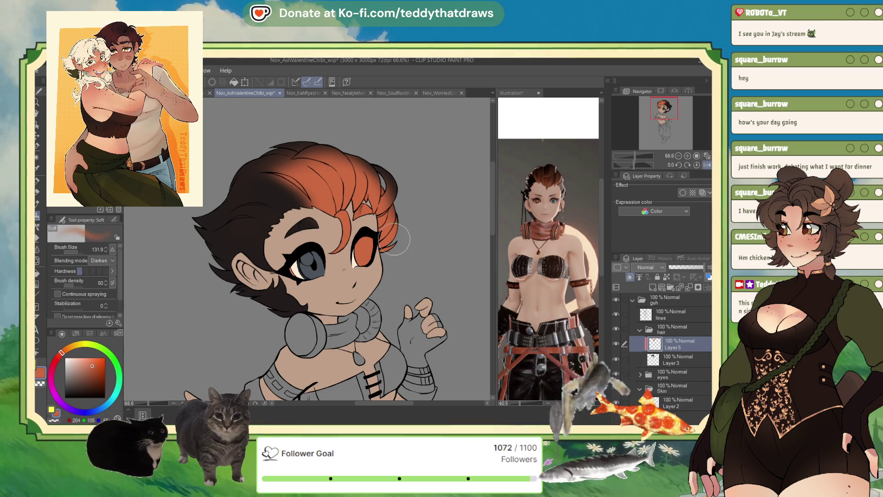
{"action": "left_click", "coordinate": [54, 421]}
{"action": "left_click_drag", "start_coordinate": [392, 245], "coordinate": [399, 207]}
{"action": "mouse_move", "coordinate": [392, 168]}
{"action": "left_mouse_down"}
{"action": "mouse_move", "coordinate": [391, 202]}
{"action": "mouse_move", "coordinate": [375, 184]}
{"action": "mouse_move", "coordinate": [364, 230]}
{"action": "left_mouse_up"}
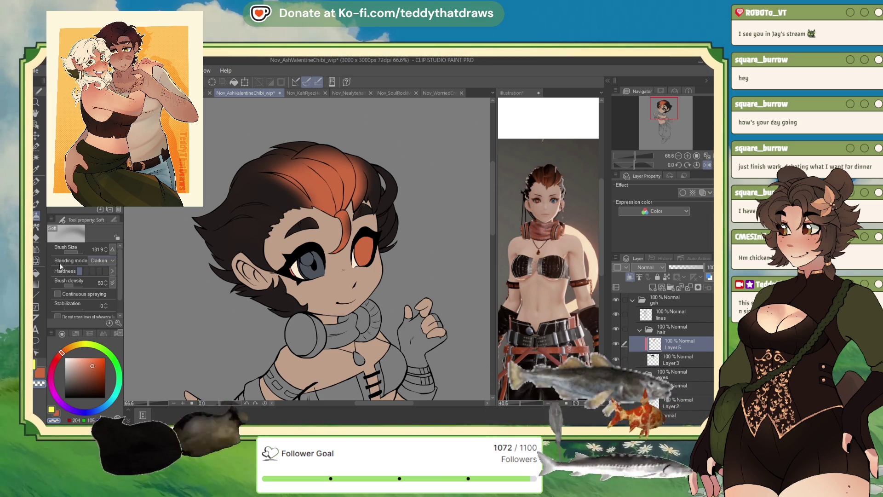
{"action": "mouse_move", "coordinate": [315, 166]}
{"action": "left_mouse_down"}
{"action": "mouse_move", "coordinate": [276, 152]}
{"action": "mouse_move", "coordinate": [230, 172]}
{"action": "left_mouse_up"}
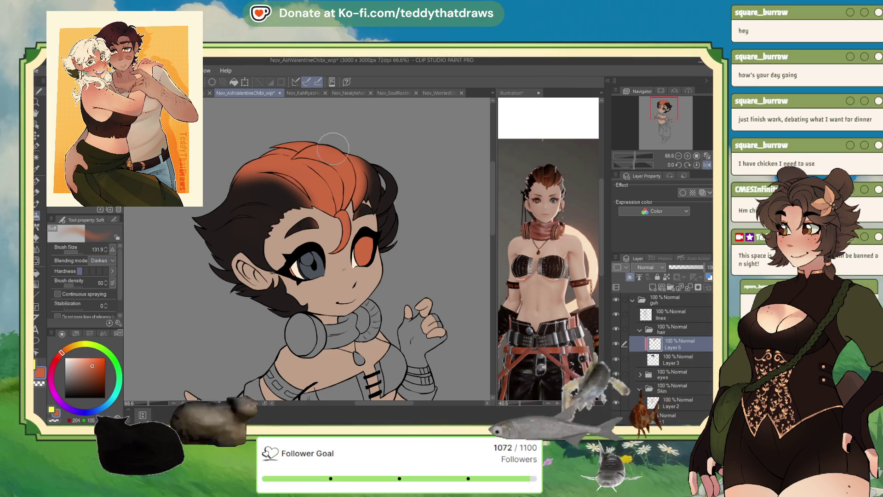
{"action": "left_click", "coordinate": [43, 188]}
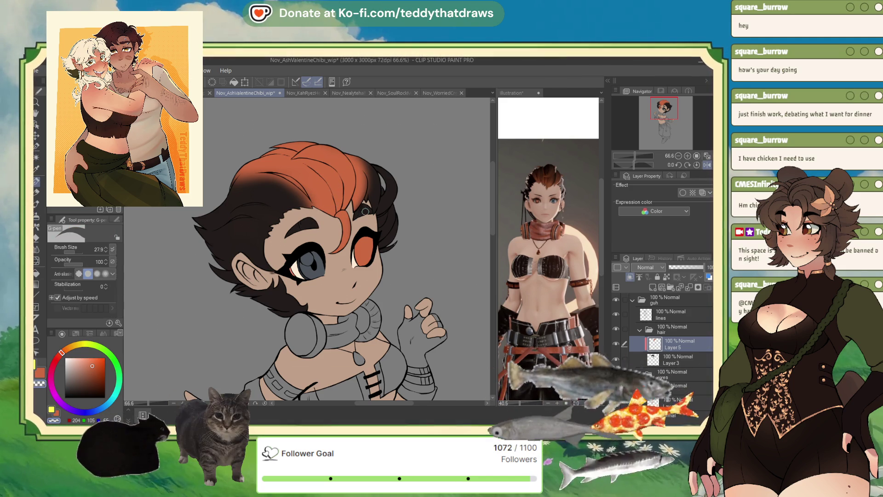
Step: Mirror the canvas view and paint orange strands over the black hair
{"action": "scroll", "coordinate": [357, 127], "scroll_direction": "up", "scroll_amount": 4}
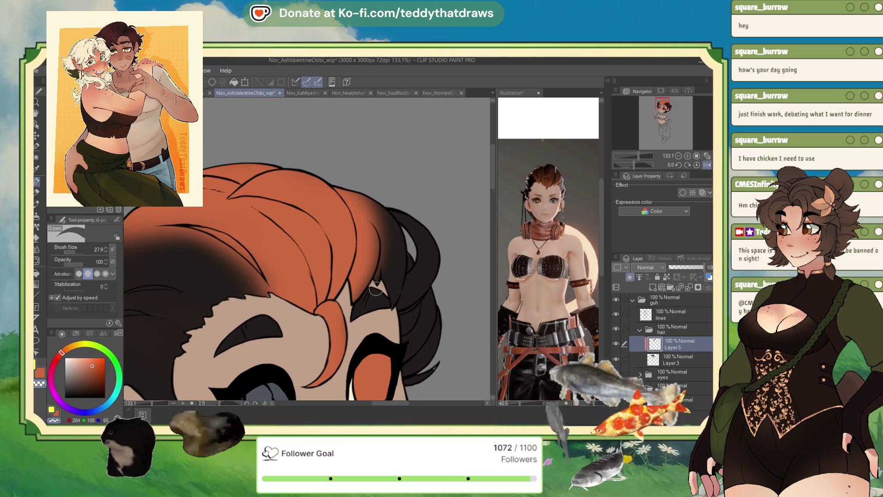
{"action": "left_click", "coordinate": [688, 164]}
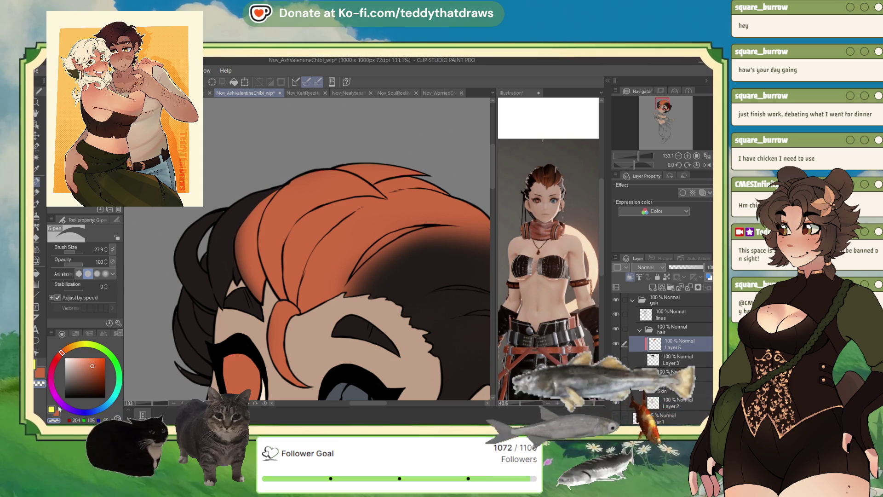
{"action": "mouse_move", "coordinate": [240, 230]}
{"action": "left_mouse_down"}
{"action": "mouse_move", "coordinate": [245, 278]}
{"action": "mouse_move", "coordinate": [258, 298]}
{"action": "left_mouse_up"}
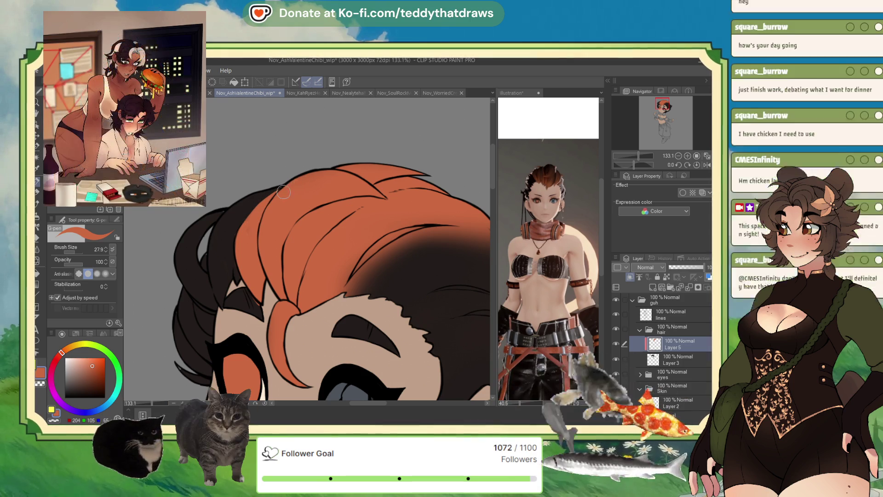
{"action": "key", "text": "c"}
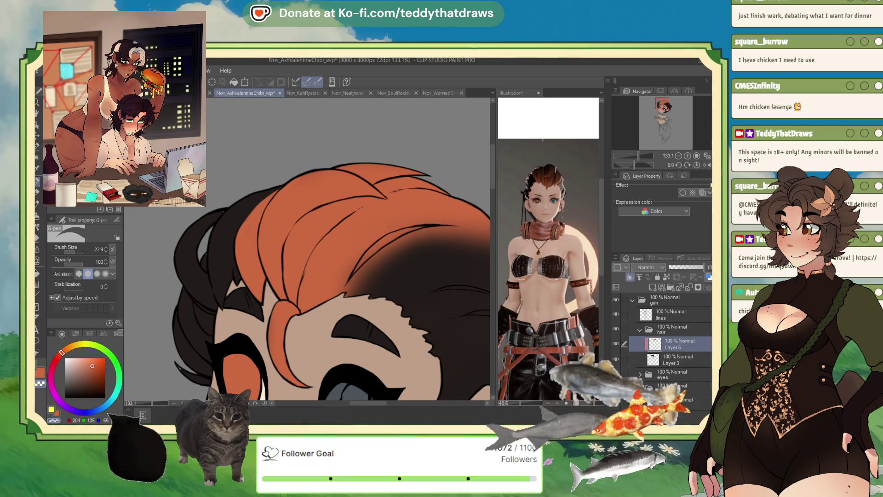
Step: Unmirror and rotate the canvas, then darken the lower orange hair beside the face
{"action": "left_click", "coordinate": [708, 166]}
{"action": "left_click_drag", "start_coordinate": [632, 166], "coordinate": [624, 166]}
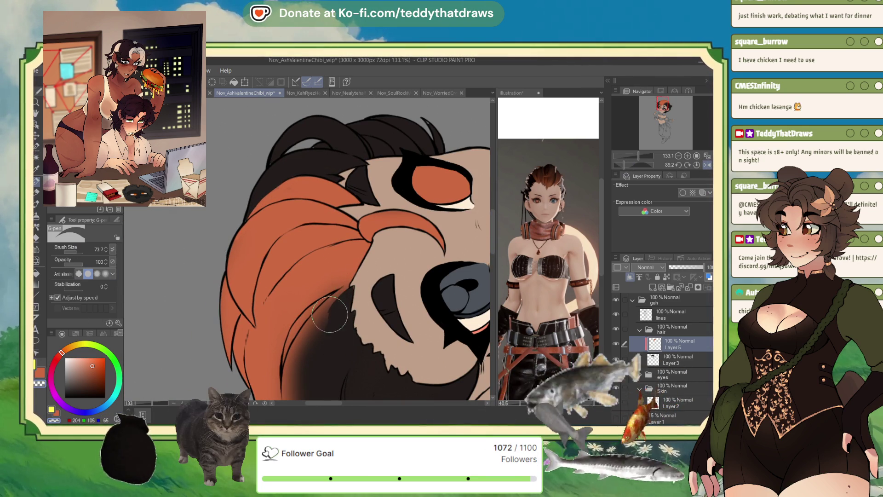
{"action": "mouse_move", "coordinate": [350, 286]}
{"action": "left_mouse_down"}
{"action": "mouse_move", "coordinate": [294, 350]}
{"action": "mouse_move", "coordinate": [301, 355]}
{"action": "mouse_move", "coordinate": [347, 287]}
{"action": "mouse_move", "coordinate": [343, 295]}
{"action": "mouse_move", "coordinate": [350, 295]}
{"action": "left_mouse_up"}
{"action": "left_click_drag", "start_coordinate": [664, 144], "coordinate": [606, 119]}
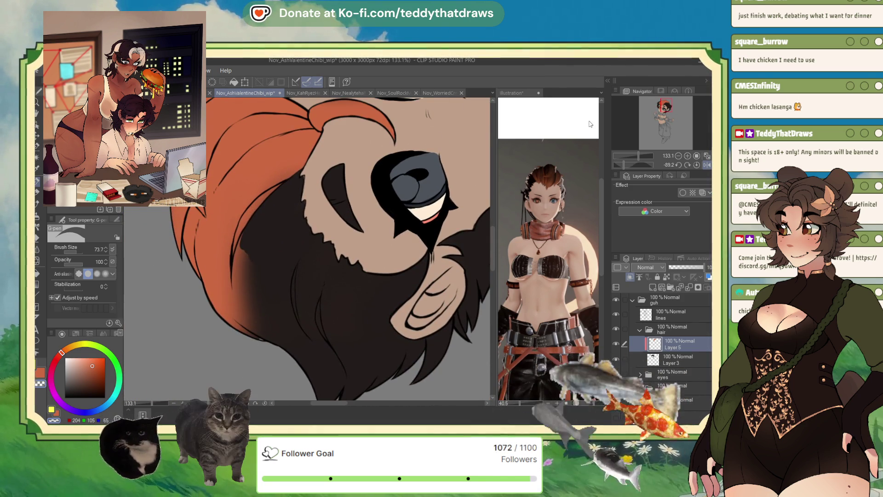
{"action": "mouse_move", "coordinate": [239, 241]}
{"action": "left_mouse_down"}
{"action": "mouse_move", "coordinate": [235, 286]}
{"action": "mouse_move", "coordinate": [258, 341]}
{"action": "mouse_move", "coordinate": [244, 276]}
{"action": "mouse_move", "coordinate": [247, 313]}
{"action": "mouse_move", "coordinate": [252, 262]}
{"action": "mouse_move", "coordinate": [232, 320]}
{"action": "mouse_move", "coordinate": [250, 338]}
{"action": "left_mouse_up"}
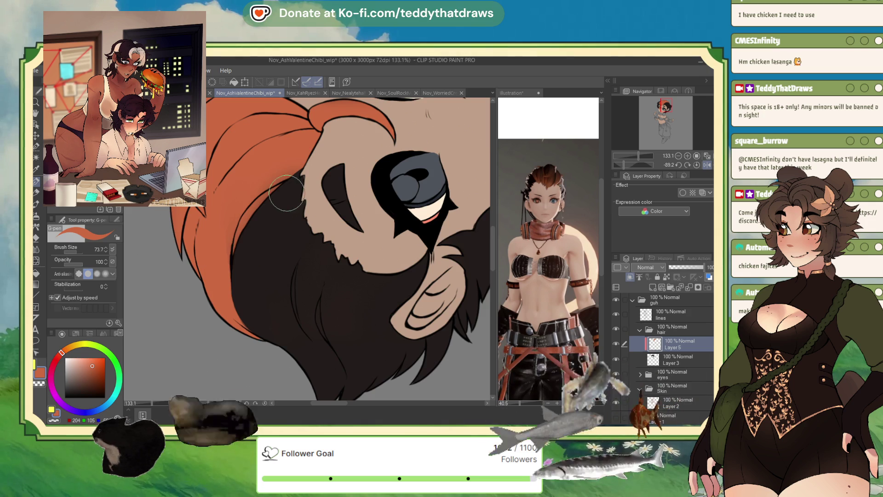
{"action": "key", "text": "ctrl+minus"}
{"action": "key", "text": "ctrl+minus"}
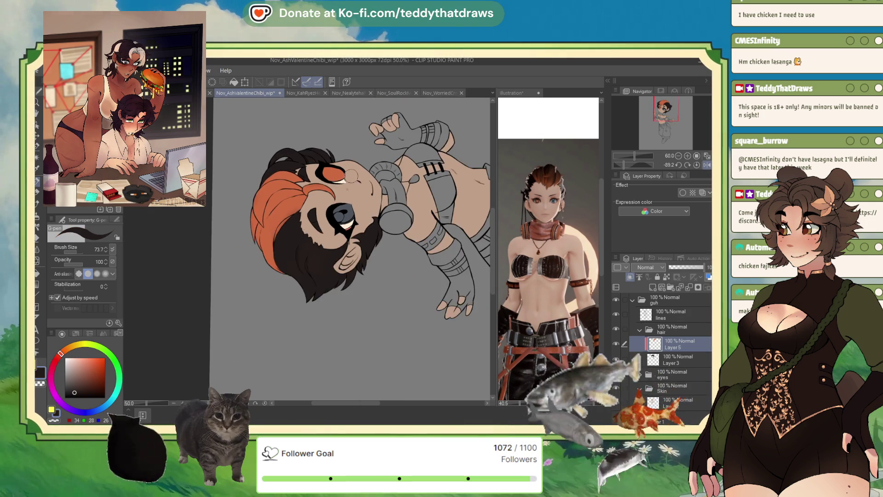
Step: Reset the canvas rotation so the chibi stands upright
{"action": "scroll", "coordinate": [343, 178], "scroll_direction": "up", "scroll_amount": 3}
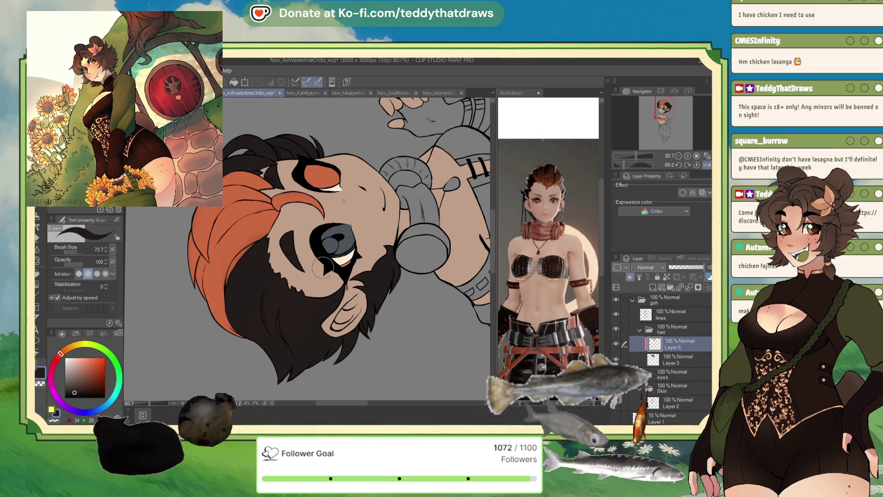
{"action": "scroll", "coordinate": [354, 249], "scroll_direction": "down", "scroll_amount": 3}
{"action": "left_click", "coordinate": [696, 165]}
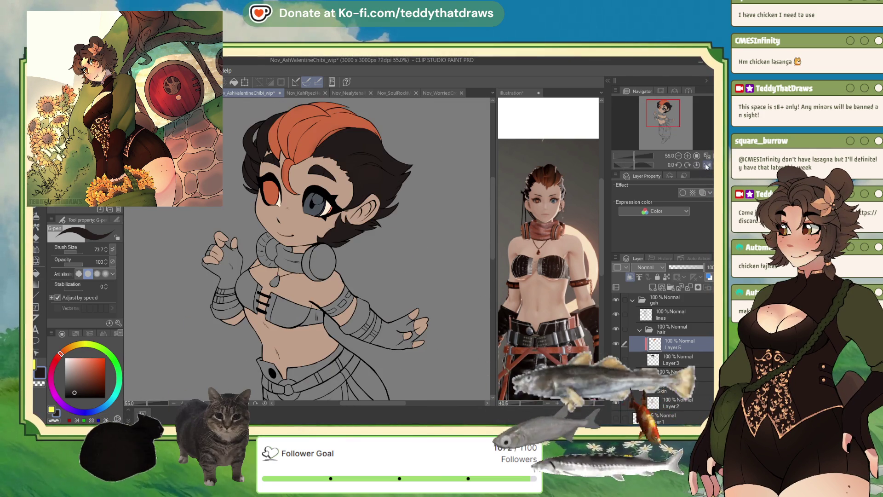
{"action": "left_click", "coordinate": [678, 156]}
Step: Sample the tan skin colour from the chibi's face
{"action": "scroll", "coordinate": [273, 243], "scroll_direction": "up", "scroll_amount": 8}
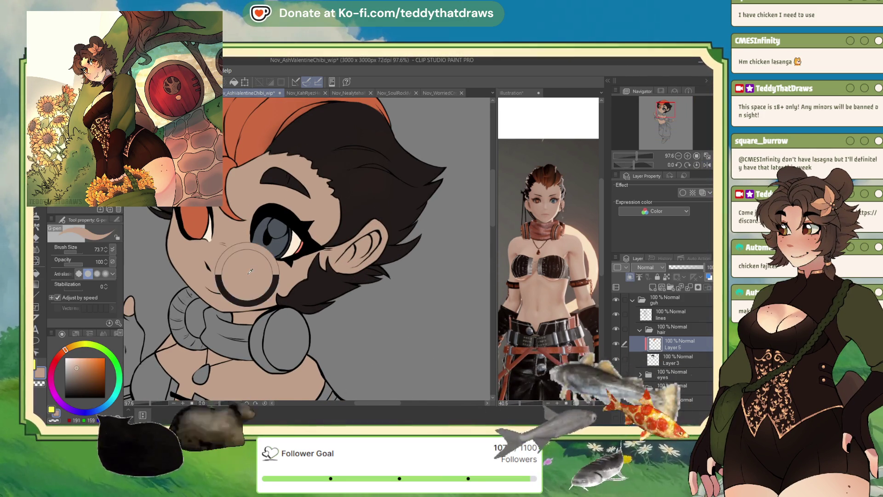
{"action": "left_click", "coordinate": [249, 276], "text": "alt"}
{"action": "scroll", "coordinate": [249, 276], "scroll_direction": "down", "scroll_amount": 6}
{"action": "scroll", "coordinate": [329, 289], "scroll_direction": "up", "scroll_amount": 1}
{"action": "scroll", "coordinate": [330, 289], "scroll_direction": "down", "scroll_amount": 3}
{"action": "scroll", "coordinate": [329, 207], "scroll_direction": "up", "scroll_amount": 3}
{"action": "scroll", "coordinate": [327, 138], "scroll_direction": "down", "scroll_amount": 2}
{"action": "scroll", "coordinate": [327, 125], "scroll_direction": "up", "scroll_amount": 2}
{"action": "scroll", "coordinate": [327, 121], "scroll_direction": "down", "scroll_amount": 1}
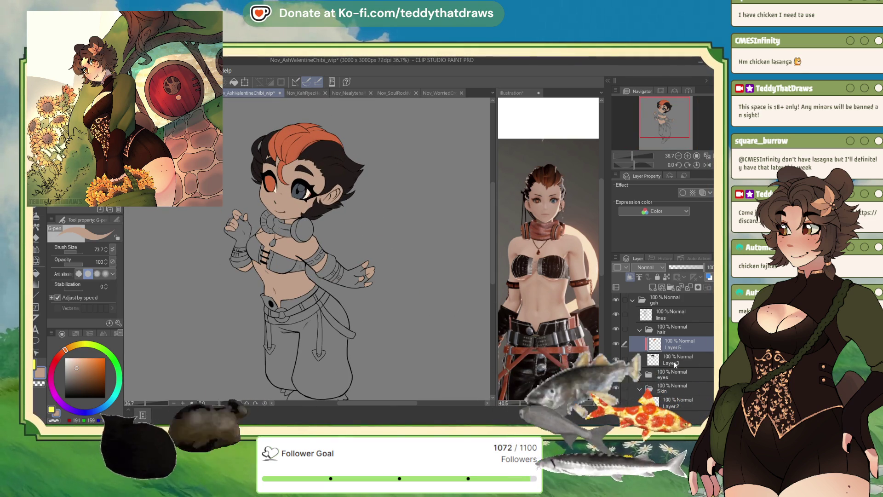
Step: Select Layer 3, then select and collapse the hair folder
{"action": "left_click", "coordinate": [701, 354]}
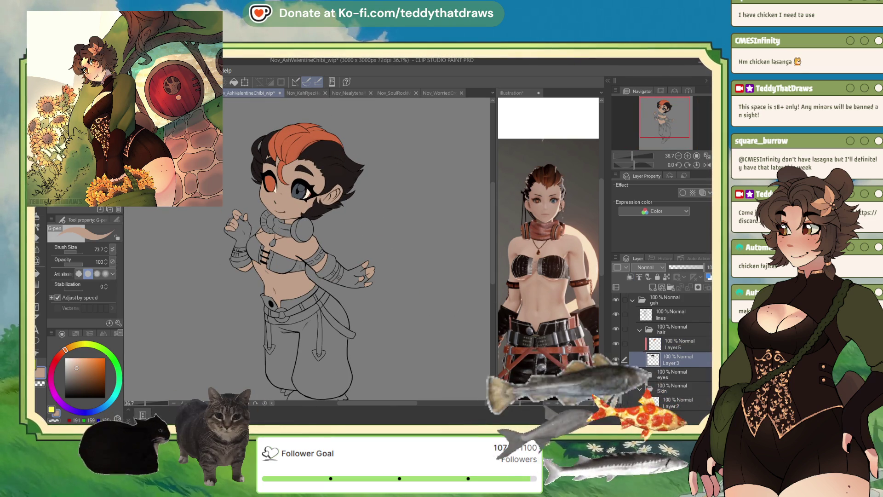
{"action": "left_click", "coordinate": [678, 327]}
{"action": "left_click", "coordinate": [639, 330]}
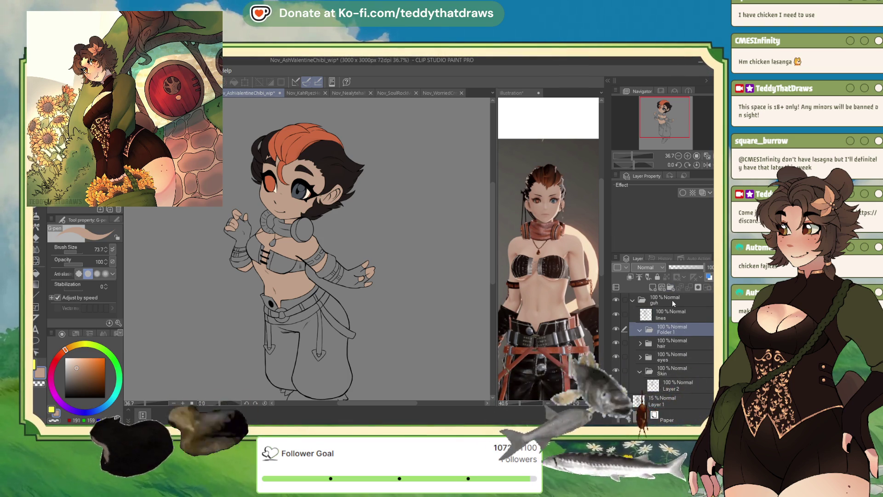
Step: Rename the folder 'clothes' and add a new layer inside it named 'top'
{"action": "type", "text": "clothes"}
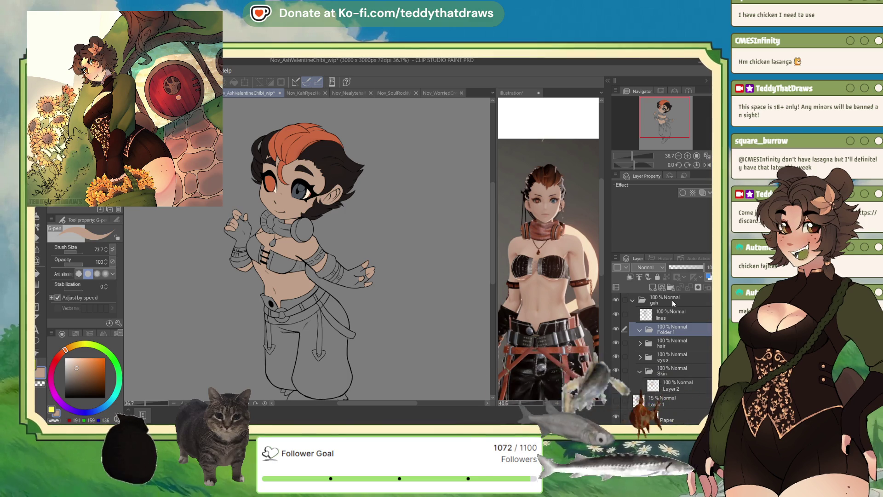
{"action": "key", "text": "Return"}
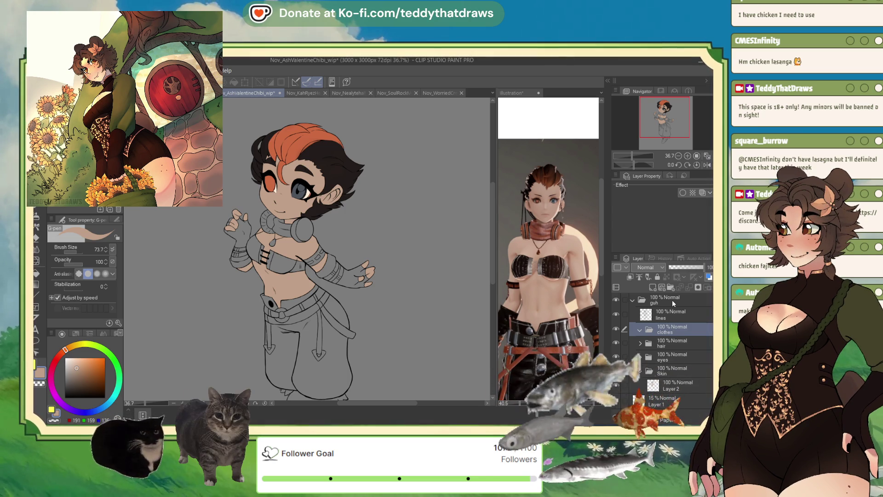
{"action": "key", "text": "ctrl+shift+n"}
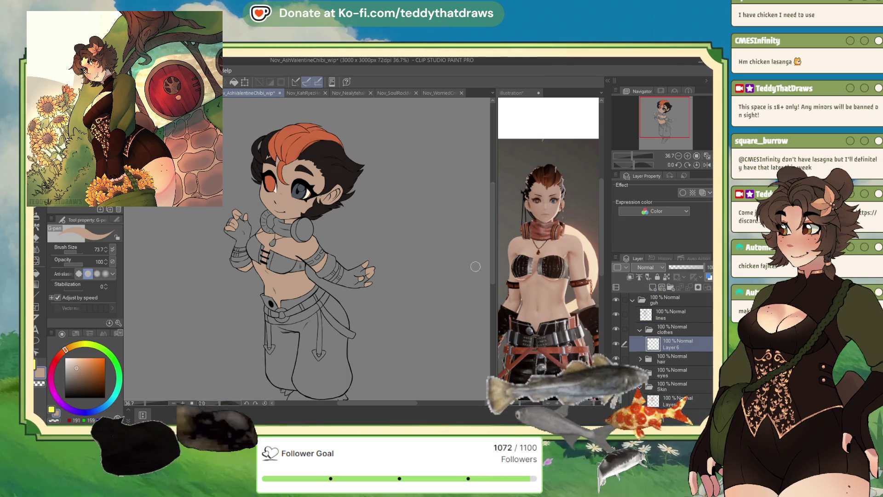
{"action": "left_click", "coordinate": [538, 267], "text": "alt"}
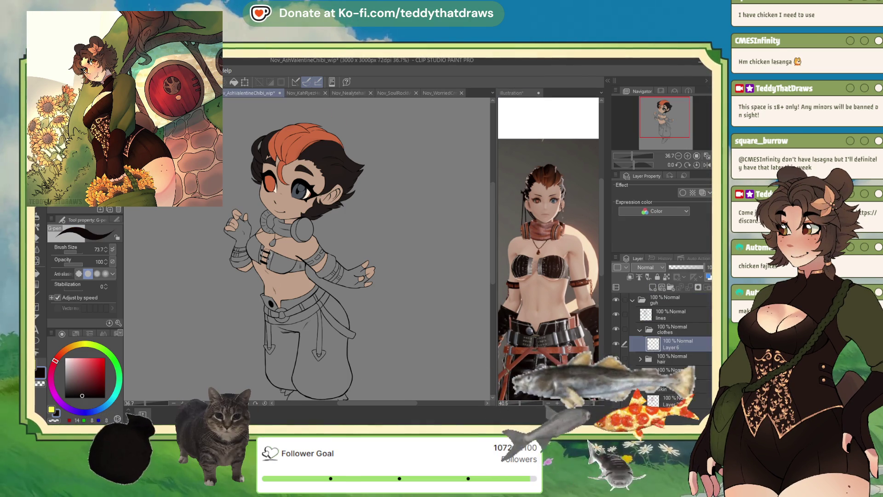
{"action": "scroll", "coordinate": [184, 258], "scroll_direction": "up", "scroll_amount": 1}
{"action": "scroll", "coordinate": [263, 226], "scroll_direction": "up", "scroll_amount": 1}
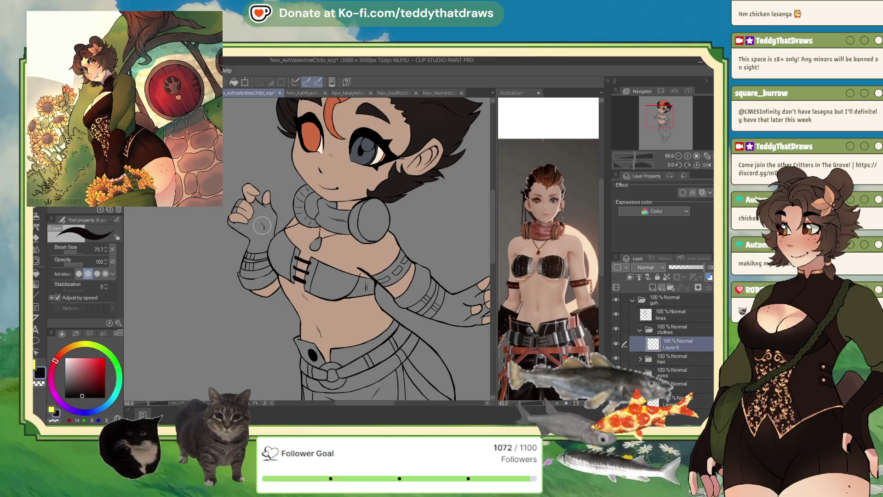
{"action": "double_click", "coordinate": [695, 343]}
{"action": "type", "text": "top"}
{"action": "key", "text": "Return"}
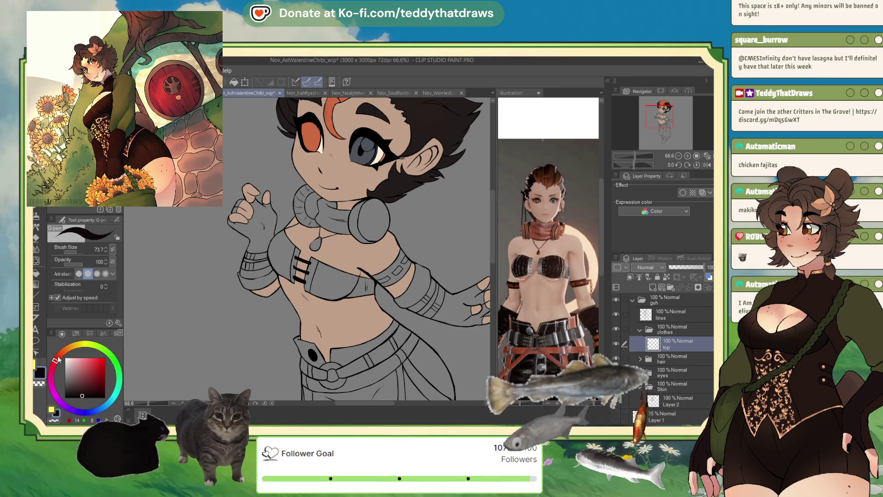
Step: Lighten the dark colour slightly and fill the crop top's fabric with it
{"action": "left_click", "coordinate": [80, 391]}
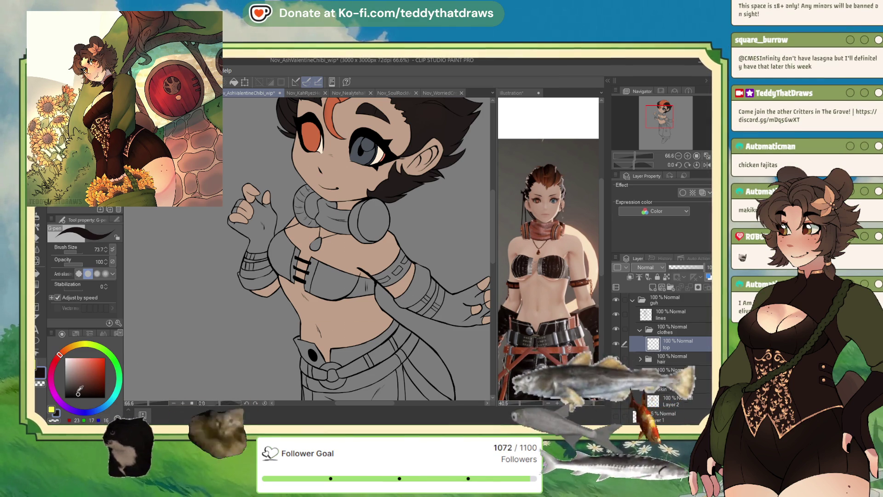
{"action": "key", "text": "w"}
{"action": "left_click", "coordinate": [334, 280]}
{"action": "left_click", "coordinate": [368, 283]}
{"action": "left_click", "coordinate": [283, 258]}
{"action": "left_click", "coordinate": [369, 315]}
{"action": "key", "text": "ctrl+d"}
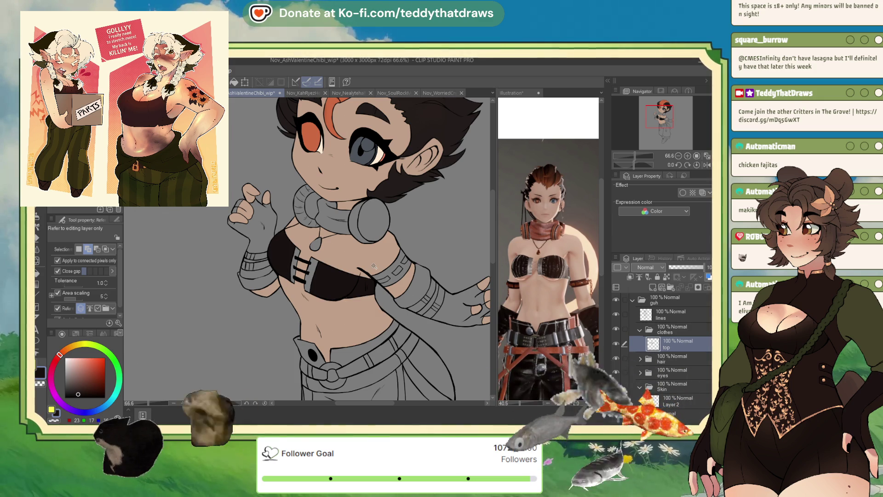
{"action": "key", "text": "p"}
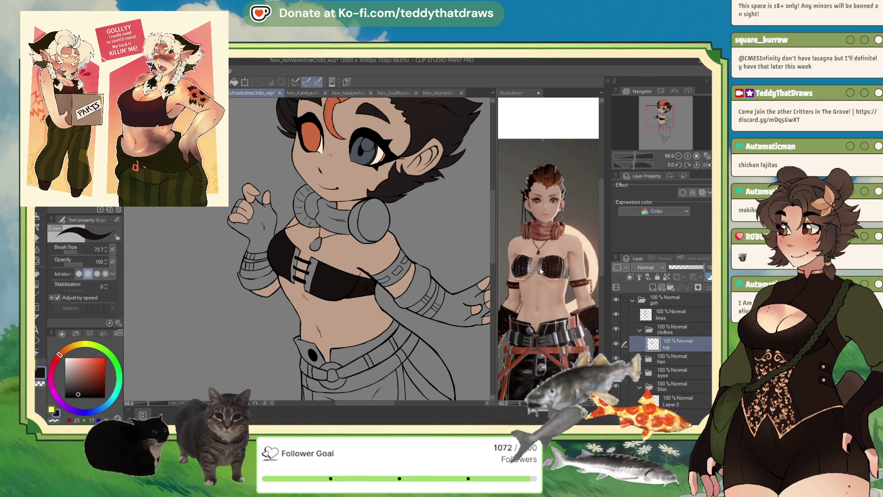
Step: Sample the strap's near-black as the drawing colour and add a new blank layer in clothes
{"action": "key", "text": "g"}
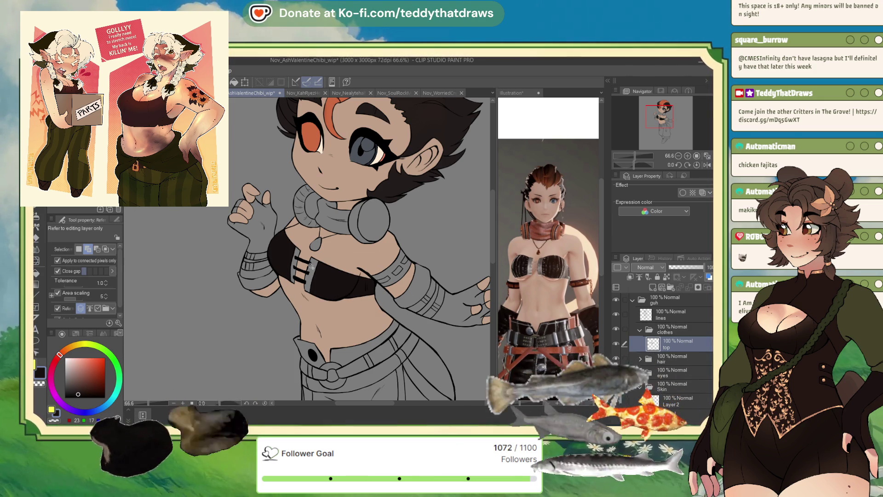
{"action": "left_click", "coordinate": [311, 266]}
{"action": "left_click", "coordinate": [298, 256]}
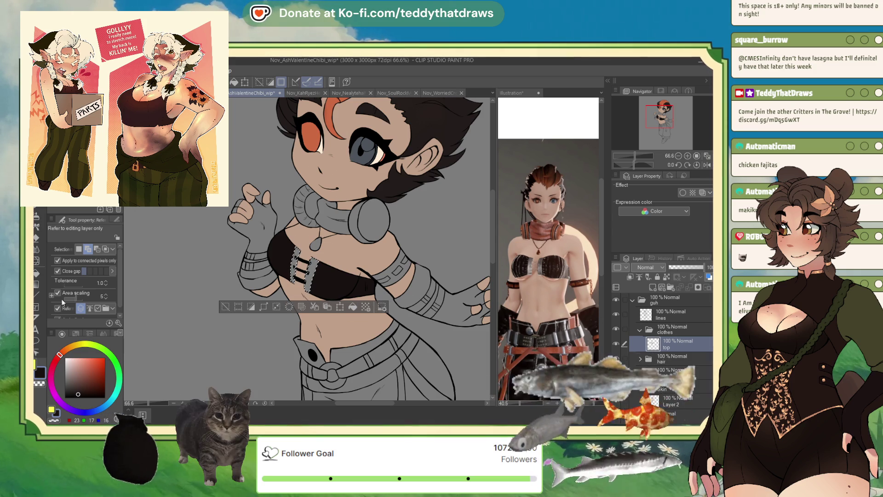
{"action": "left_click", "coordinate": [391, 276], "text": "alt"}
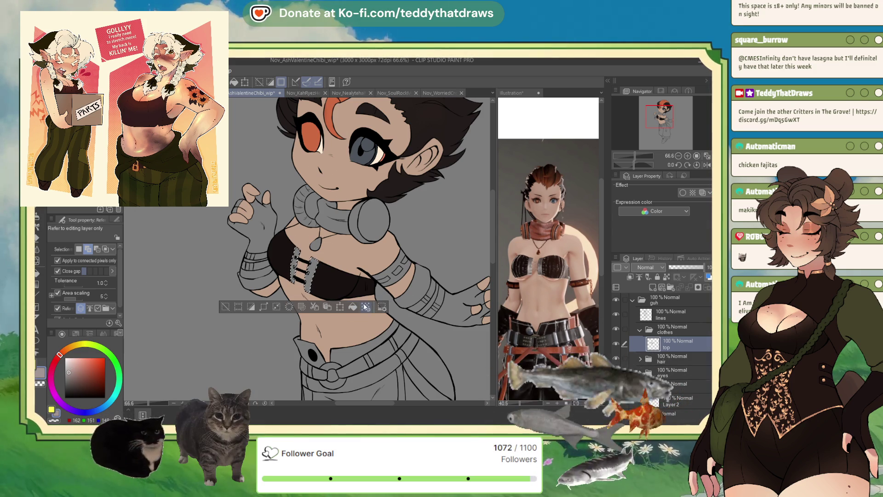
{"action": "left_click", "coordinate": [329, 279], "text": "alt"}
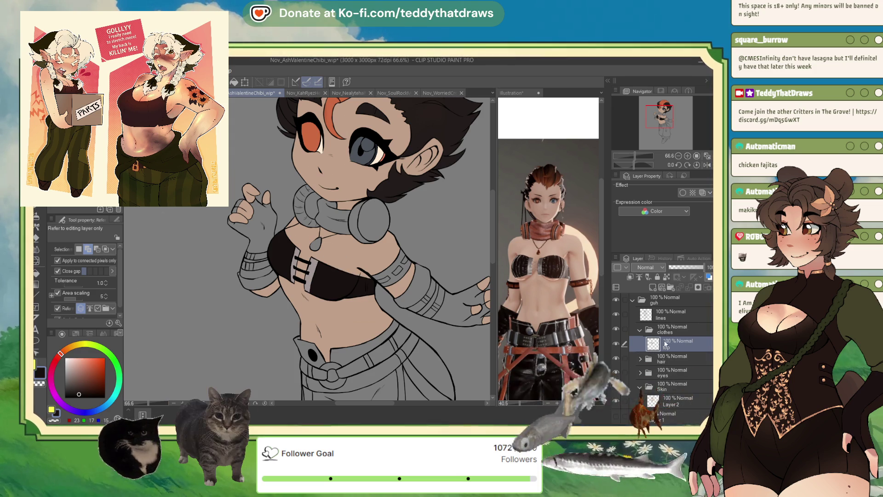
{"action": "left_click", "coordinate": [653, 287]}
Step: Rename the new layer to 'pants'
{"action": "double_click", "coordinate": [681, 346]}
{"action": "type", "text": "pants"}
{"action": "key", "text": "Return"}
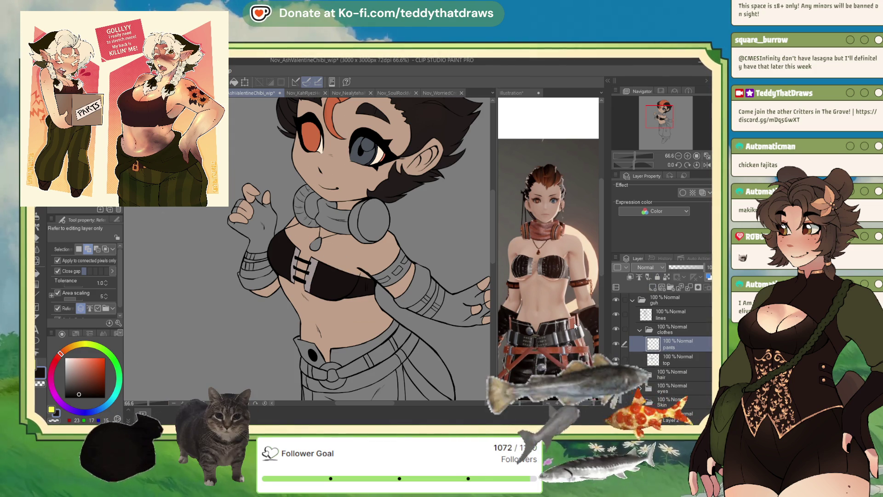
Step: Auto-select the pants waistband and legs, undoing the stray belt strip
{"action": "left_click", "coordinate": [305, 350]}
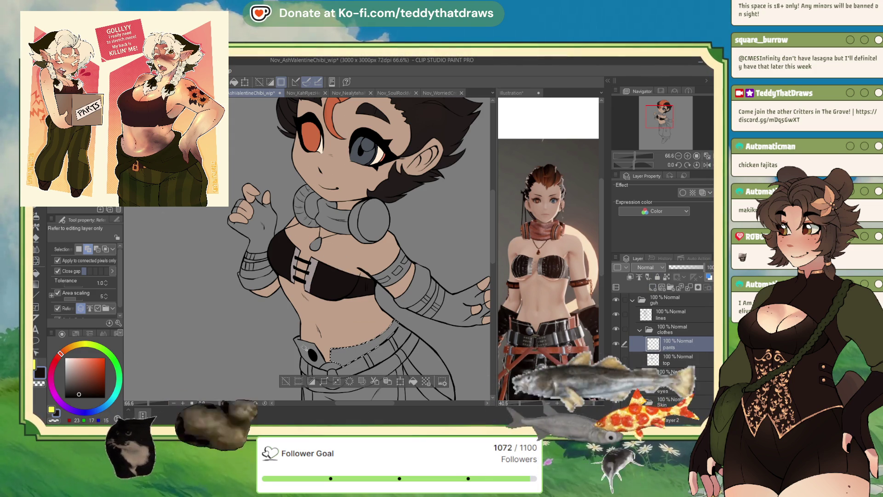
{"action": "scroll", "coordinate": [223, 238], "scroll_direction": "down", "scroll_amount": 2}
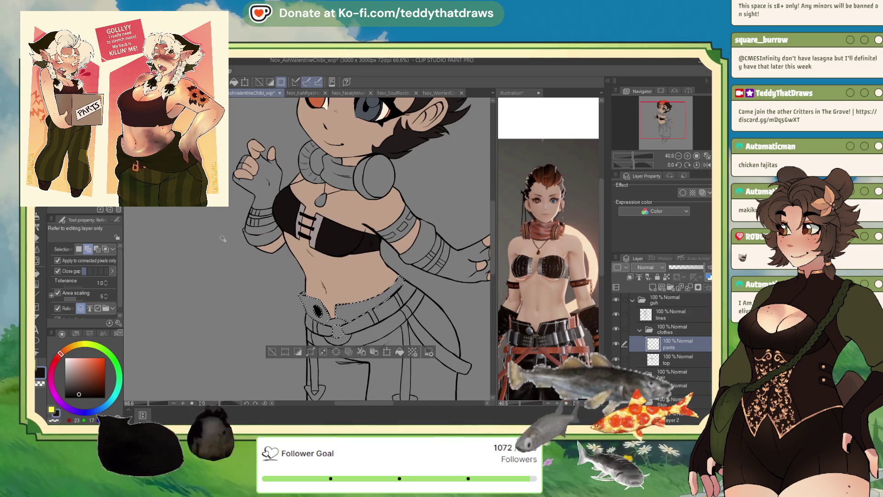
{"action": "left_click", "coordinate": [414, 318]}
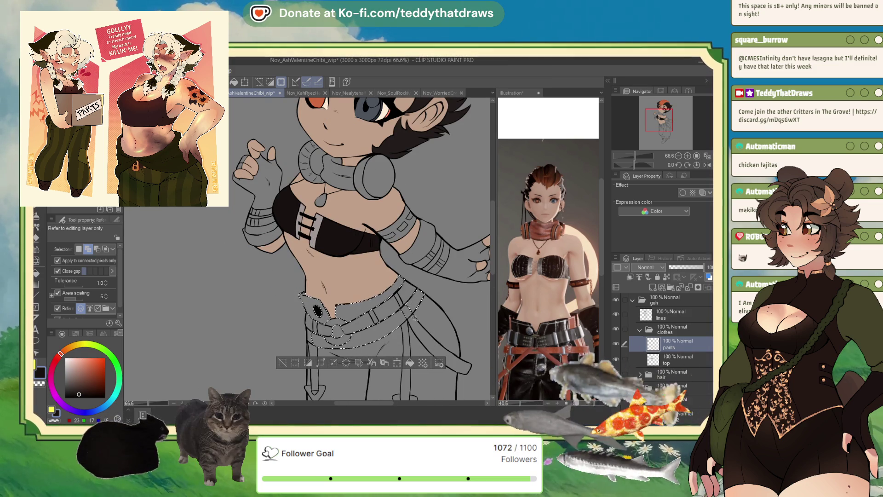
{"action": "key", "text": "ctrl+z"}
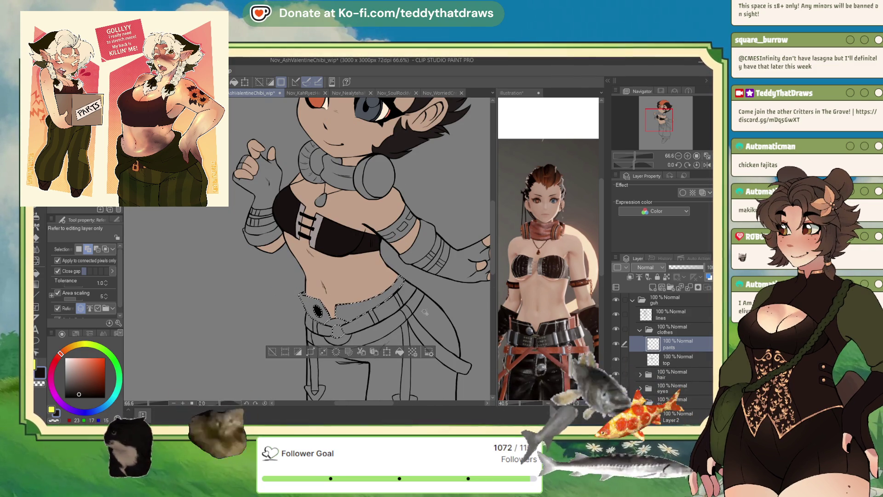
{"action": "left_click", "coordinate": [382, 348]}
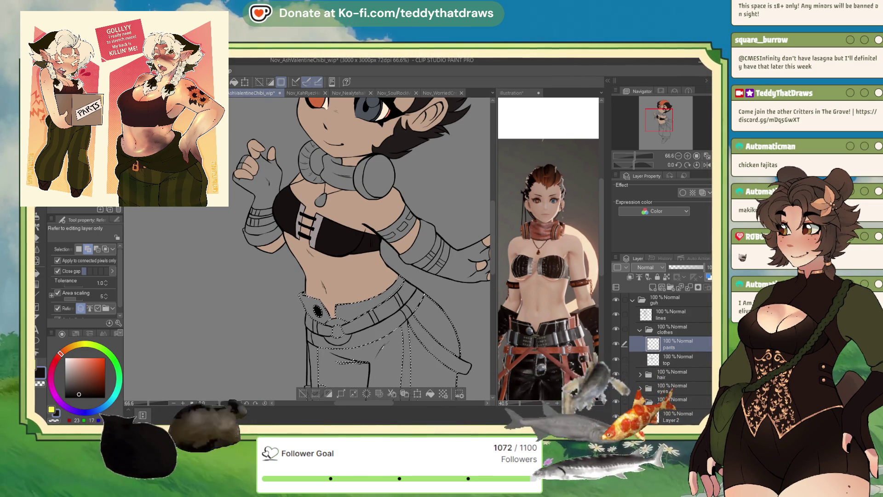
{"action": "key", "text": "m"}
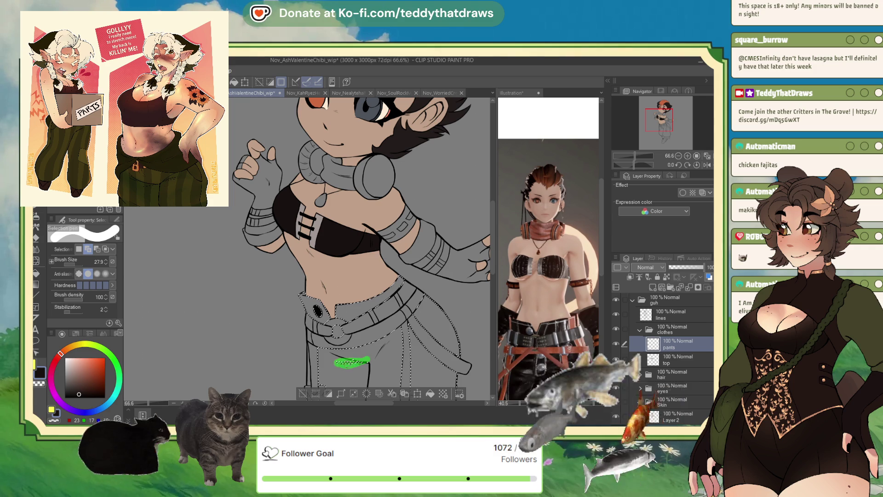
{"action": "scroll", "coordinate": [207, 208], "scroll_direction": "down", "scroll_amount": 3}
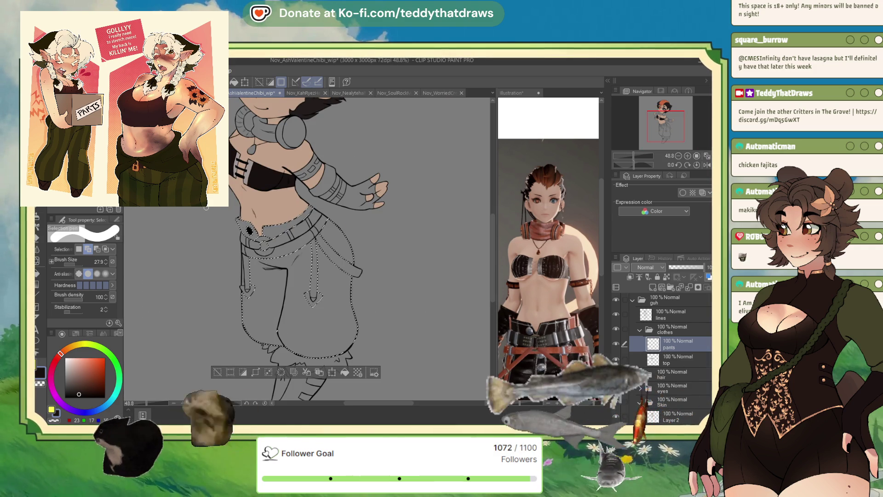
{"action": "key", "text": "w"}
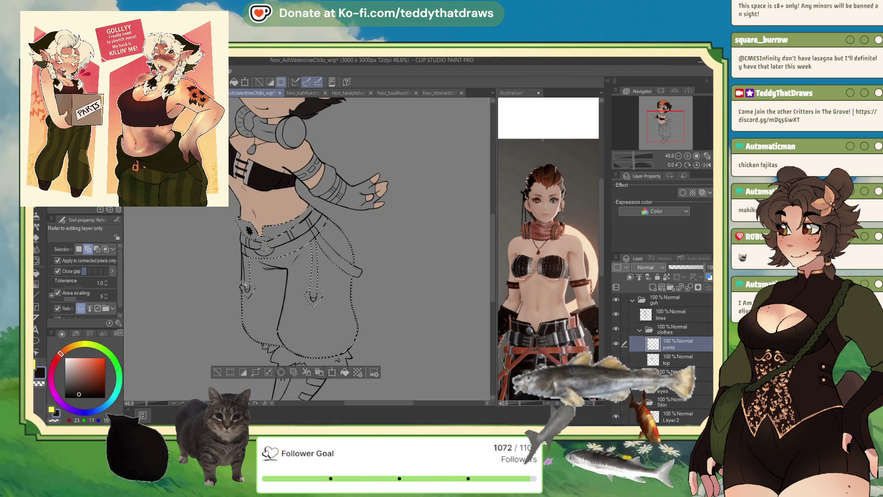
Step: Check the 3D reference, then select the whole pants area and fill it near-black
{"action": "left_click", "coordinate": [528, 340]}
{"action": "scroll", "coordinate": [545, 339], "scroll_direction": "down", "scroll_amount": 4}
{"action": "left_click", "coordinate": [308, 325]}
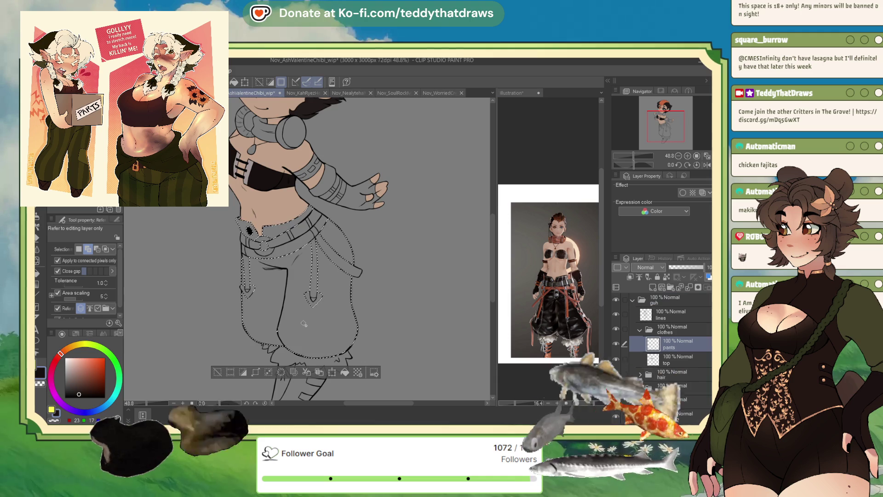
{"action": "left_click", "coordinate": [304, 324]}
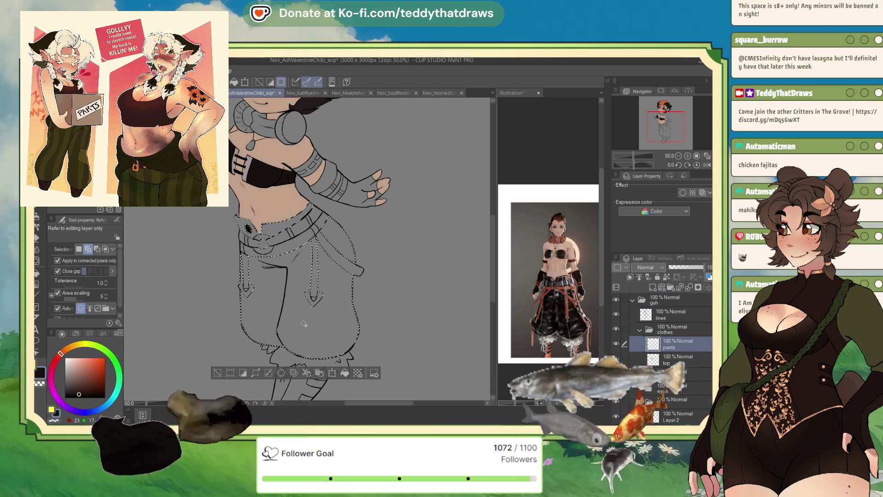
{"action": "left_click", "coordinate": [234, 85]}
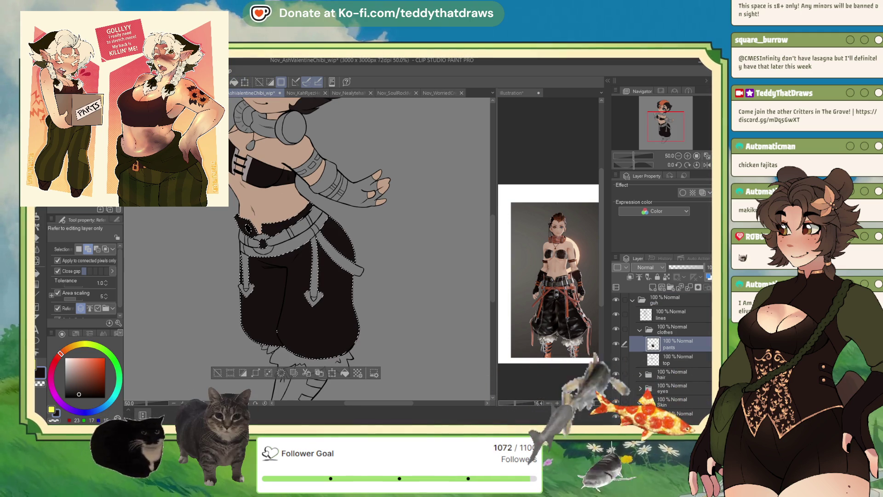
Step: Deselect the filled pants
{"action": "key", "text": "m"}
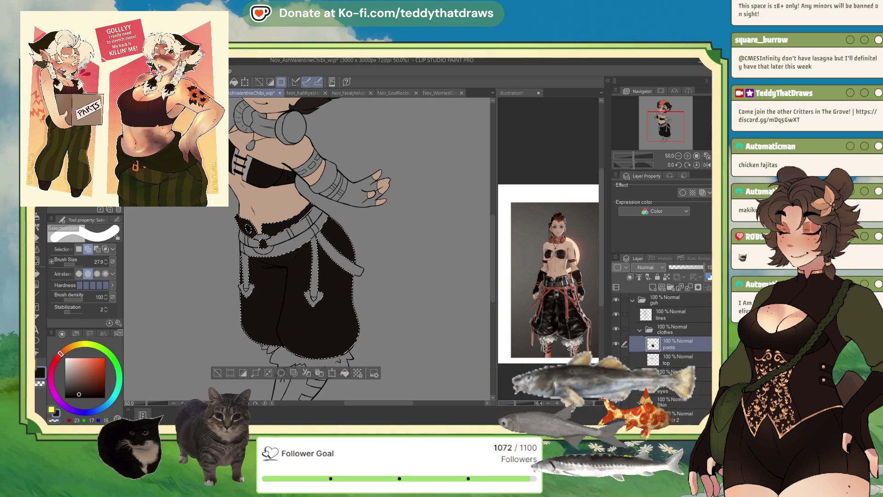
{"action": "key", "text": "g"}
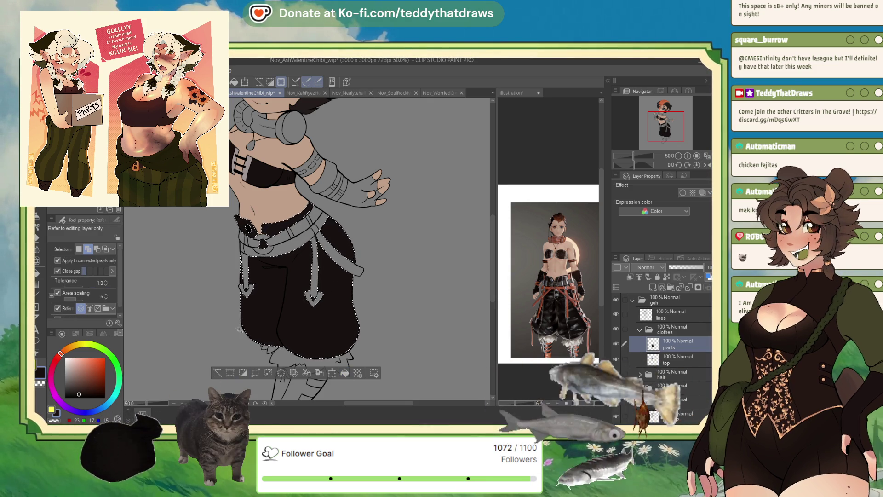
{"action": "key", "text": "ctrl+d"}
{"action": "scroll", "coordinate": [325, 260], "scroll_direction": "down", "scroll_amount": 2}
{"action": "scroll", "coordinate": [325, 260], "scroll_direction": "up", "scroll_amount": 2}
{"action": "scroll", "coordinate": [325, 277], "scroll_direction": "down", "scroll_amount": 2}
{"action": "scroll", "coordinate": [325, 290], "scroll_direction": "up", "scroll_amount": 1}
{"action": "scroll", "coordinate": [326, 290], "scroll_direction": "down", "scroll_amount": 1}
{"action": "scroll", "coordinate": [325, 218], "scroll_direction": "up", "scroll_amount": 2}
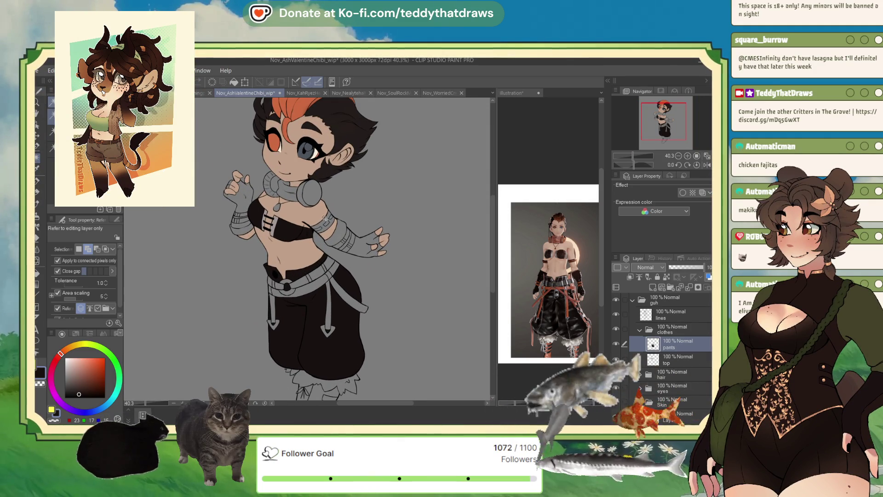
{"action": "scroll", "coordinate": [317, 230], "scroll_direction": "up", "scroll_amount": 1}
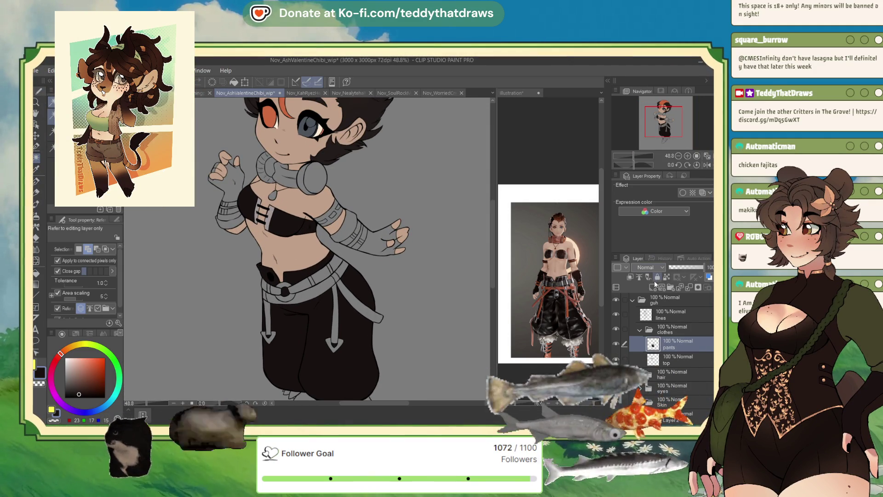
{"action": "scroll", "coordinate": [369, 292], "scroll_direction": "down", "scroll_amount": 2}
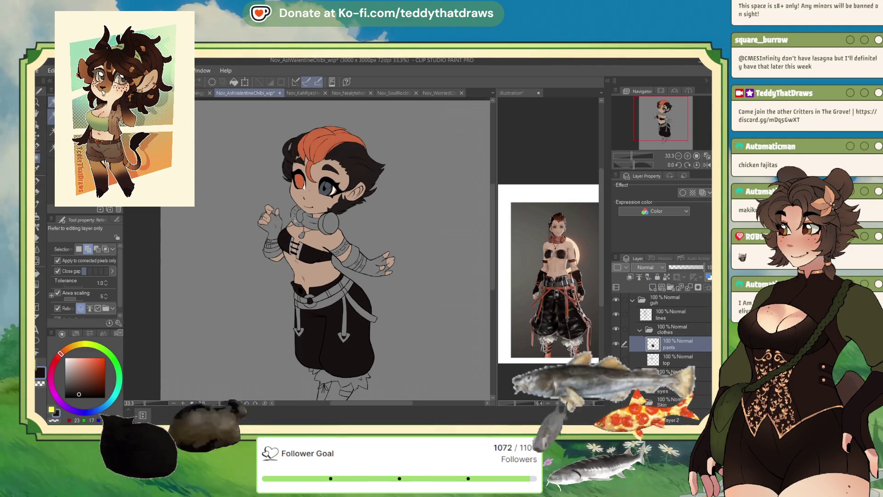
{"action": "scroll", "coordinate": [370, 291], "scroll_direction": "up", "scroll_amount": 2}
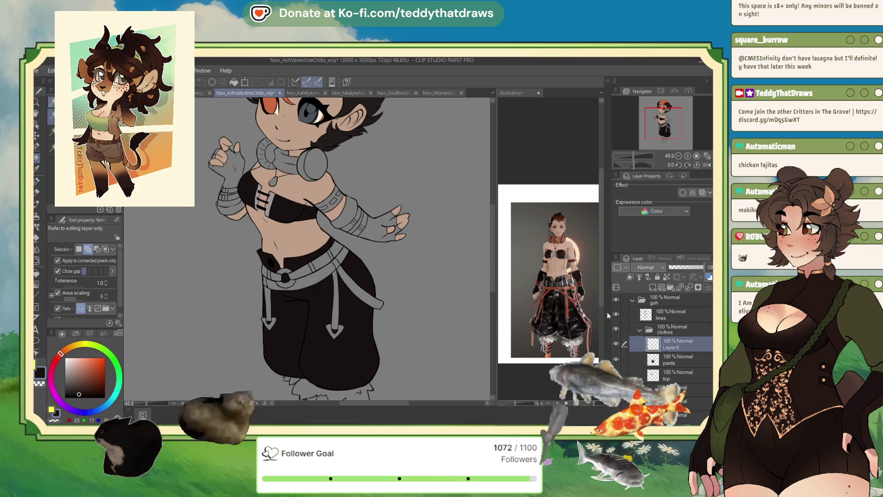
Step: Name the layer 'gloves' and fill both gloves and their wrist bands solid black
{"action": "type", "text": "gloves"}
{"action": "key", "text": "Return"}
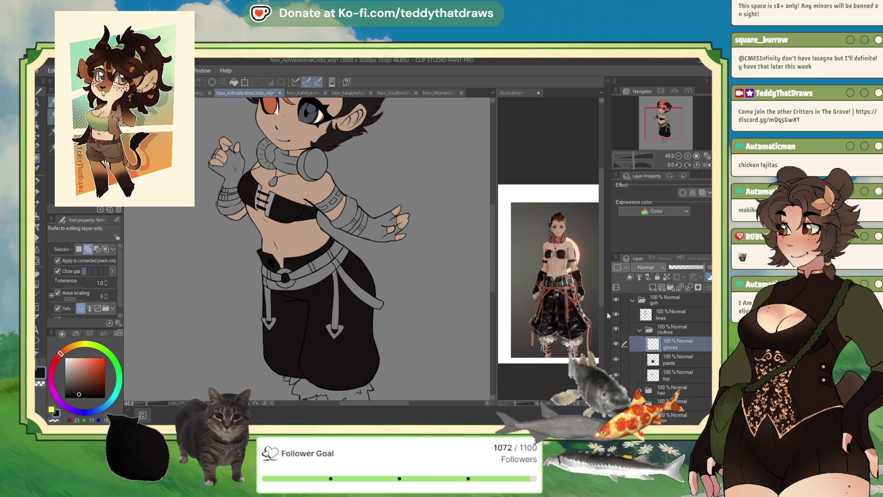
{"action": "left_click", "coordinate": [355, 225]}
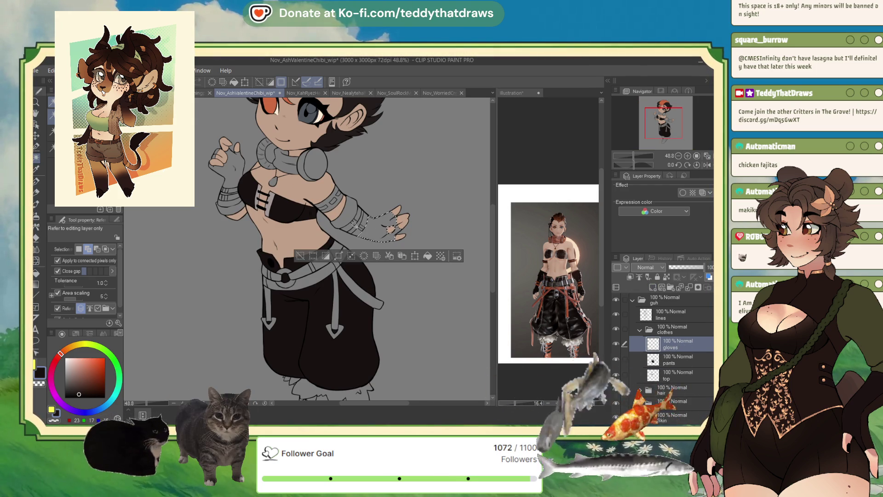
{"action": "left_click", "coordinate": [354, 220]}
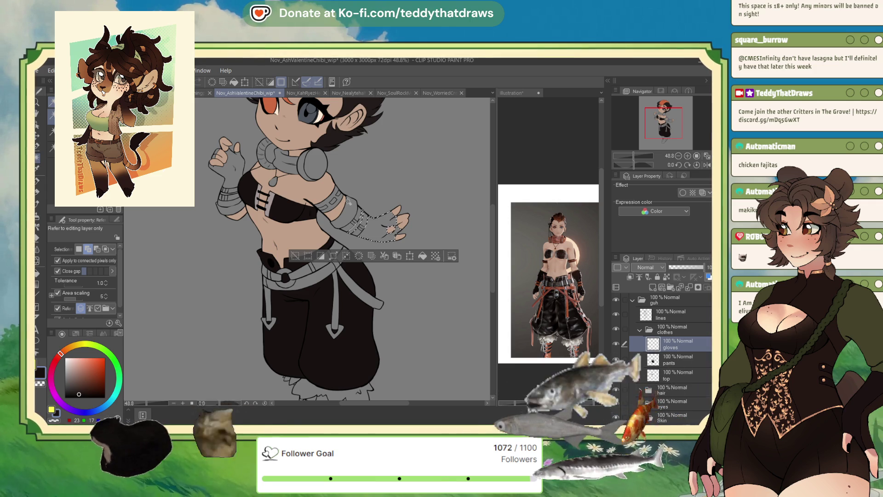
{"action": "left_click", "coordinate": [226, 195]}
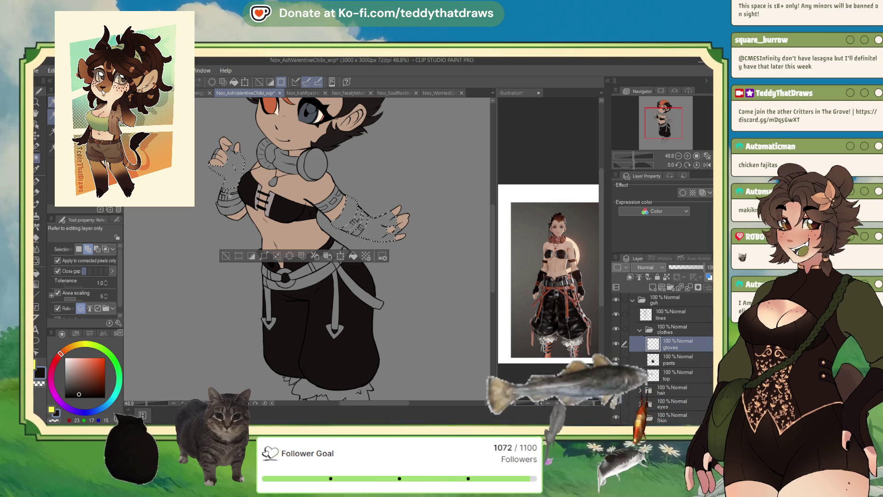
{"action": "left_click", "coordinate": [230, 204]}
{"action": "left_click", "coordinate": [345, 259]}
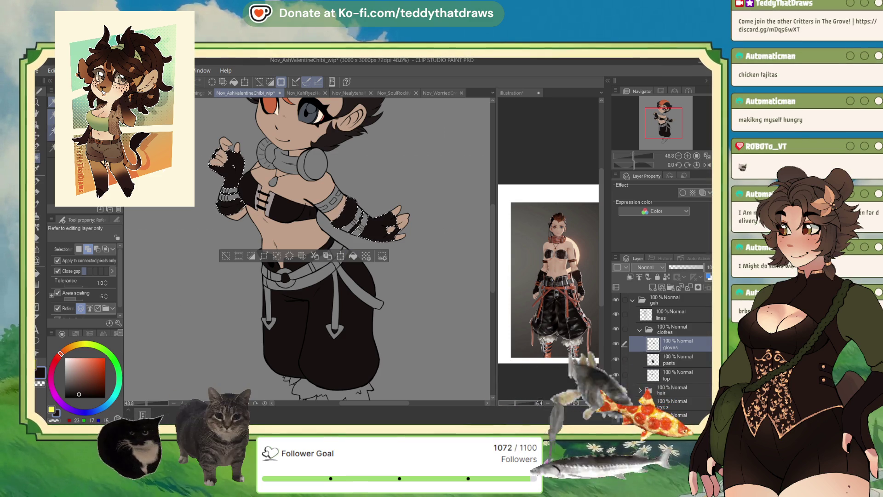
Step: Clear the leftover selections and go back to the pen, zoomed to the whole chibi
{"action": "left_click", "coordinate": [40, 149]}
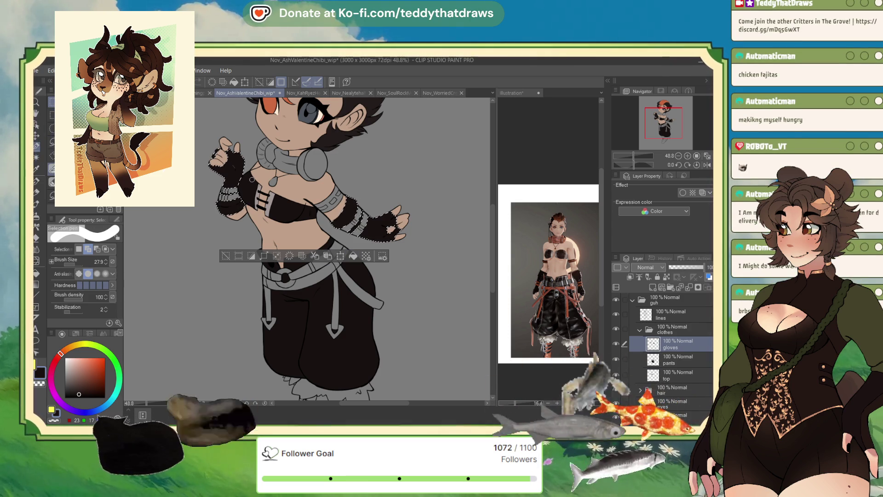
{"action": "left_click", "coordinate": [226, 256]}
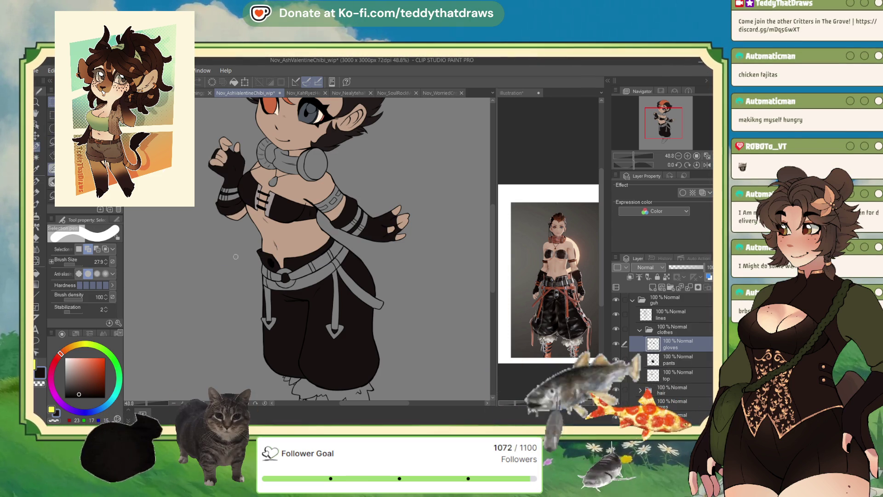
{"action": "scroll", "coordinate": [244, 141], "scroll_direction": "up", "scroll_amount": 5}
{"action": "left_click", "coordinate": [232, 262]}
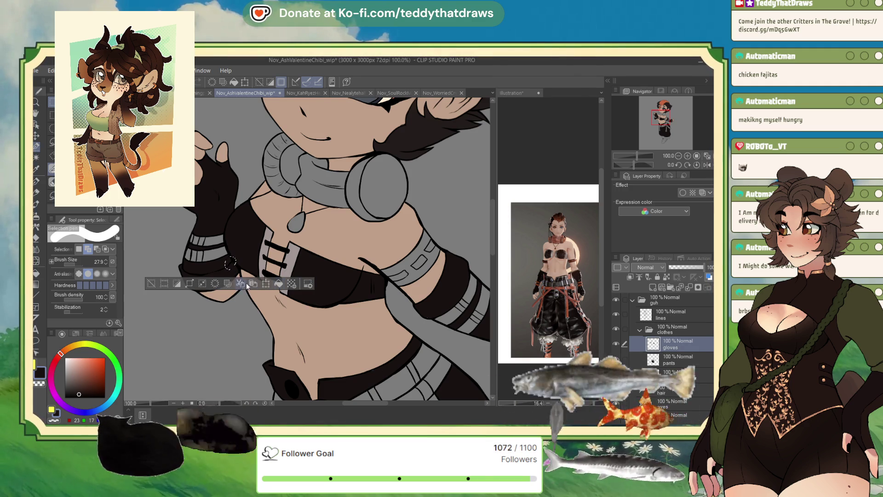
{"action": "left_click", "coordinate": [152, 285]}
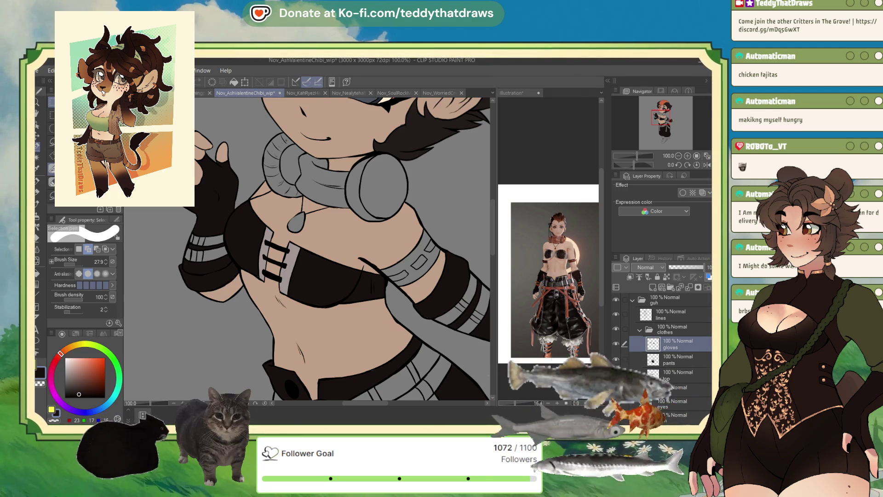
{"action": "left_click", "coordinate": [230, 263]}
{"action": "key", "text": "ctrl+d"}
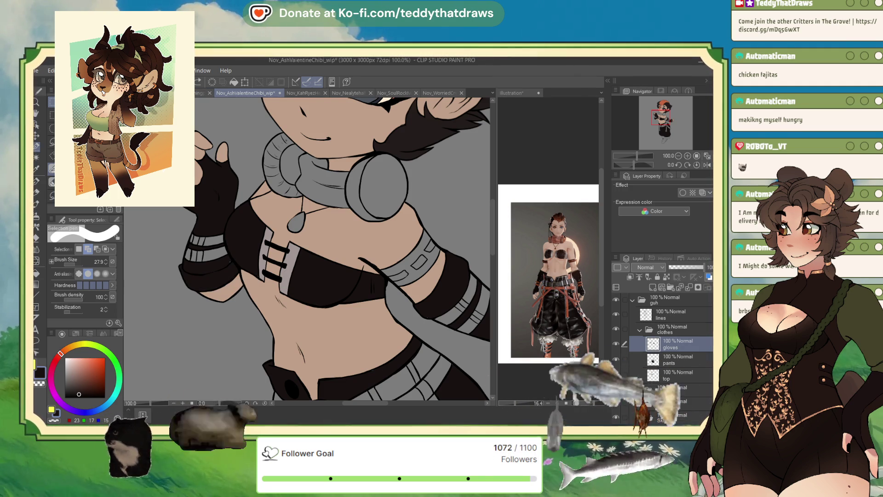
{"action": "left_click", "coordinate": [44, 182]}
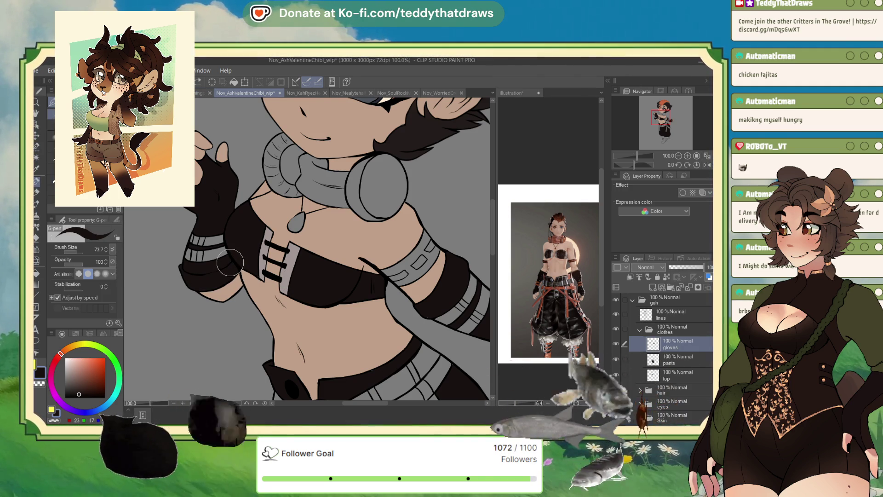
{"action": "scroll", "coordinate": [232, 263], "scroll_direction": "down", "scroll_amount": 5}
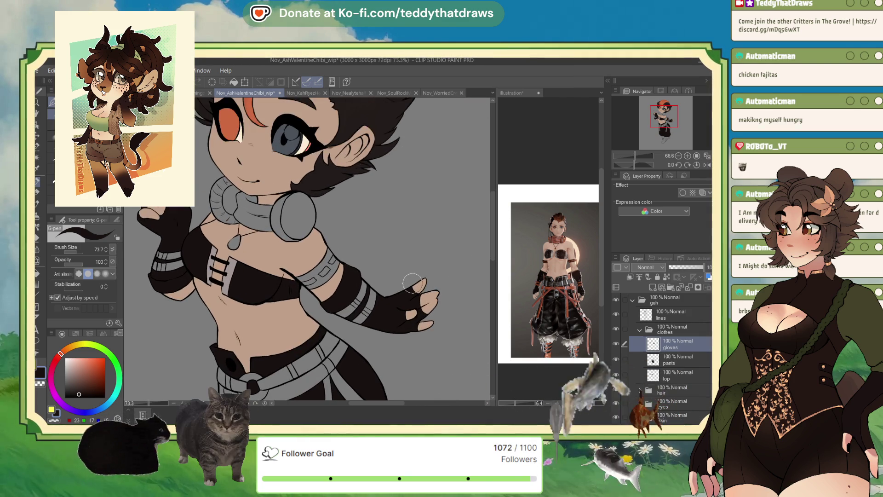
{"action": "scroll", "coordinate": [283, 273], "scroll_direction": "up", "scroll_amount": 1}
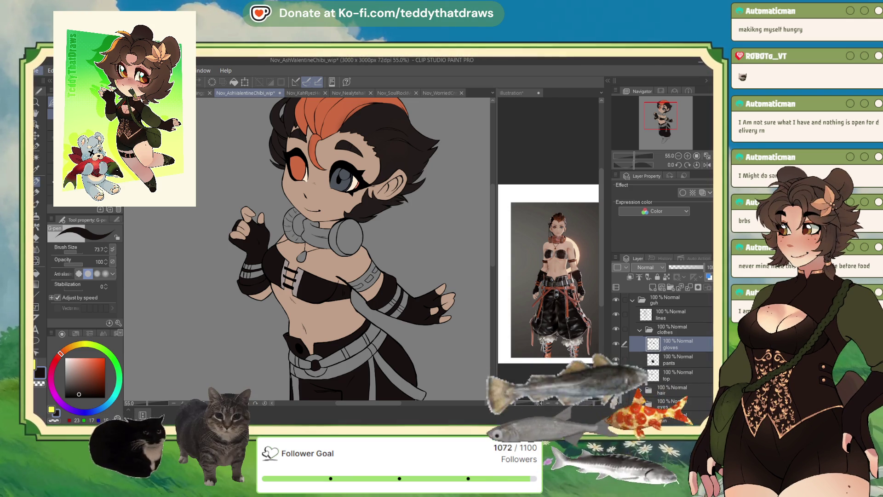
Step: Bring the Nov_KahRyezHeadshot_wip headshot lineart to the front
{"action": "left_click", "coordinate": [303, 94]}
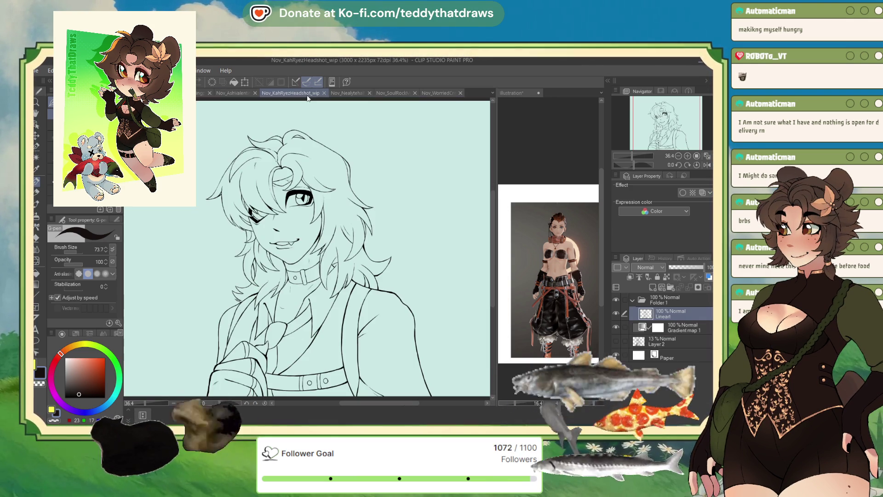
Step: Paste the chibi into the Illustration reference canvas and sample its peach skin colour
{"action": "scroll", "coordinate": [207, 233], "scroll_direction": "down", "scroll_amount": 1}
{"action": "left_click", "coordinate": [570, 159]}
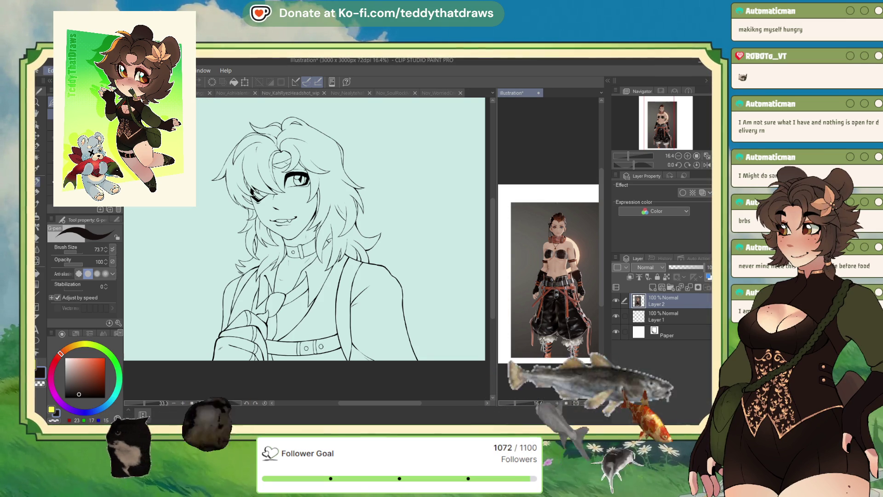
{"action": "key", "text": "ctrl+v"}
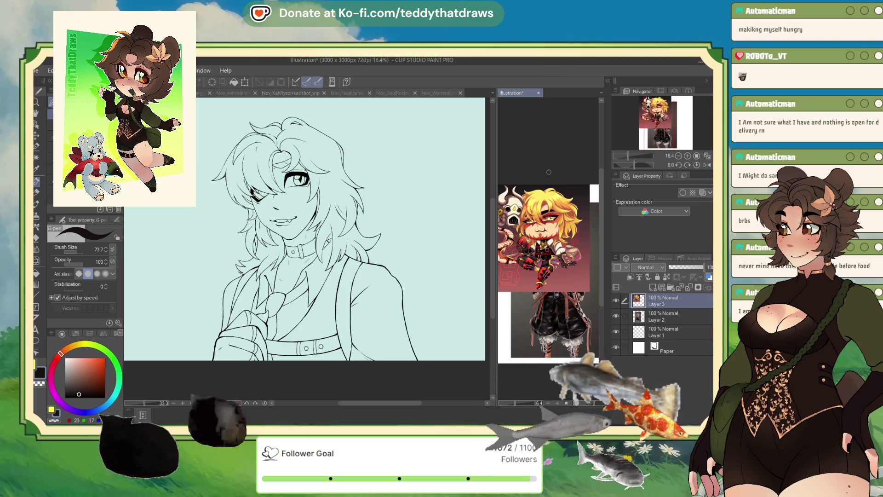
{"action": "key", "text": "ctrl+plus"}
{"action": "key", "text": "ctrl+plus"}
{"action": "left_click", "coordinate": [545, 240], "text": "alt"}
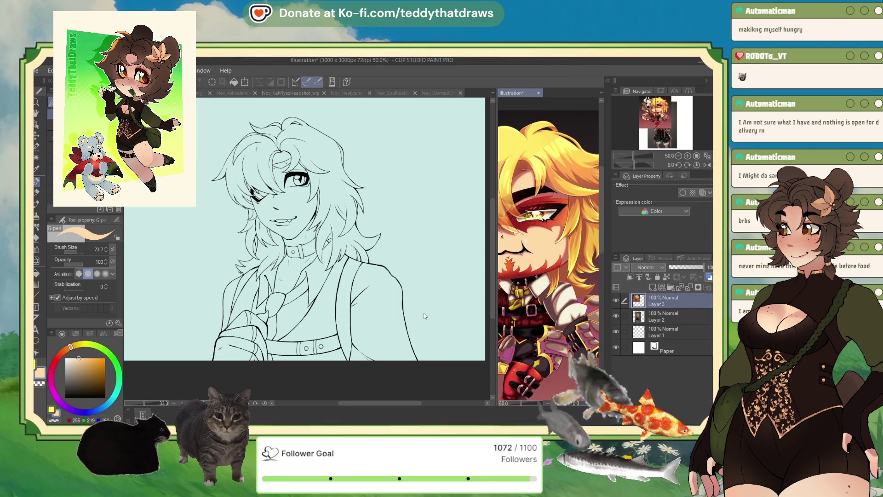
{"action": "left_click", "coordinate": [401, 375]}
{"action": "left_click", "coordinate": [666, 325]}
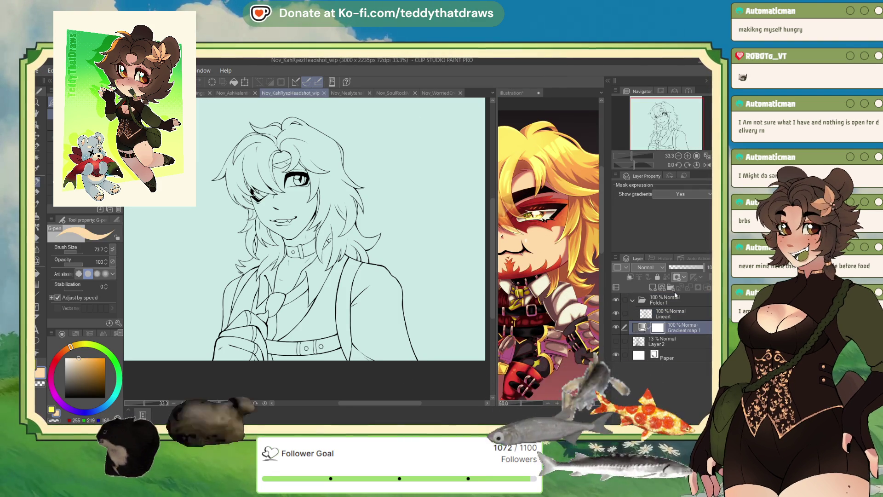
Step: Create a folder named 'Skin' with a new layer inside it
{"action": "key", "text": "ctrl+g"}
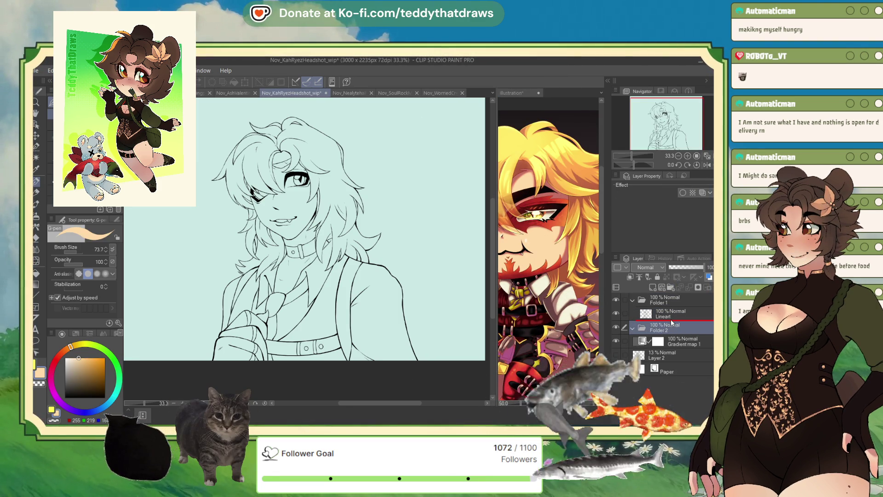
{"action": "type", "text": "Skin"}
{"action": "key", "text": "Return"}
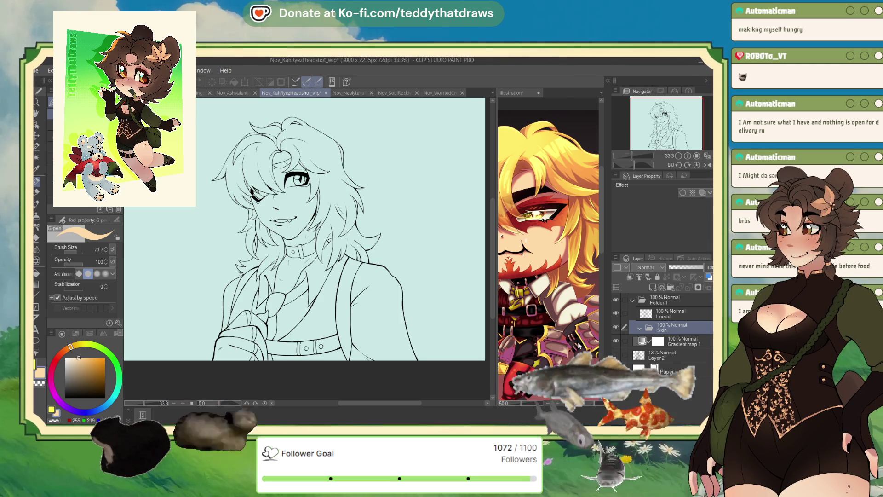
{"action": "left_click", "coordinate": [653, 288]}
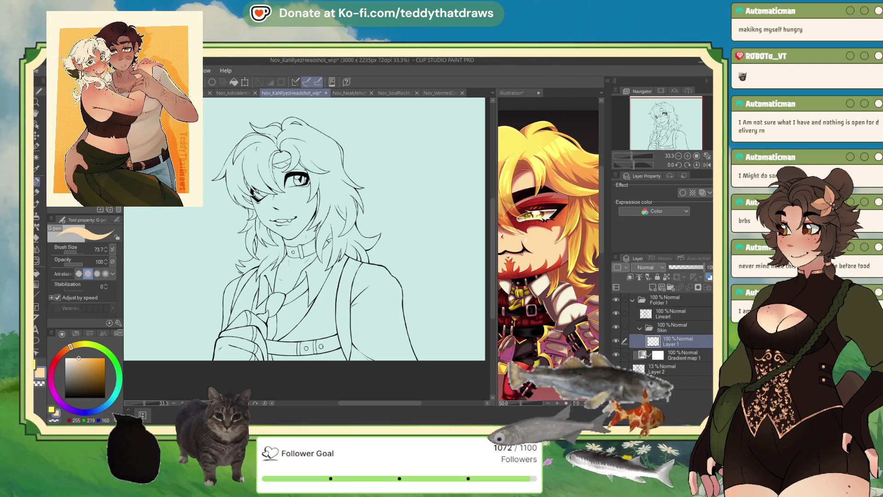
{"action": "scroll", "coordinate": [262, 115], "scroll_direction": "up", "scroll_amount": 1}
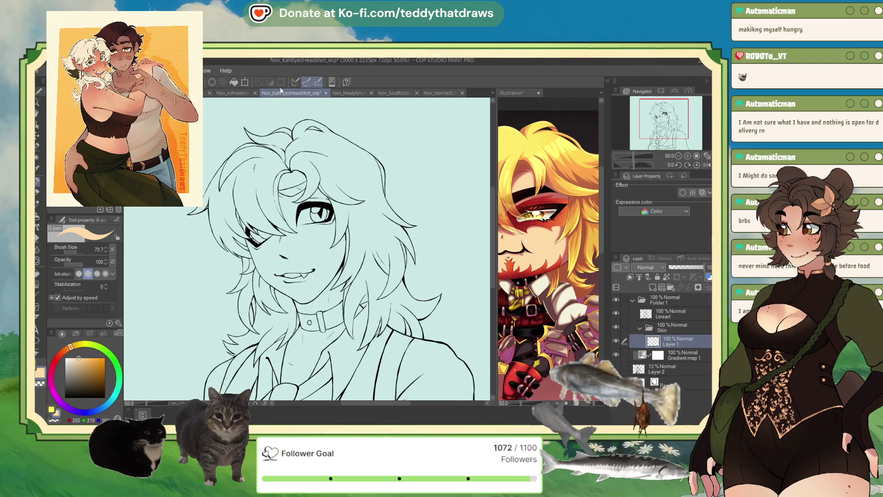
Step: Auto-select the headshot's skin across face, eye areas, neck and chest
{"action": "key", "text": "w"}
{"action": "left_click", "coordinate": [297, 188]}
{"action": "left_click", "coordinate": [304, 257]}
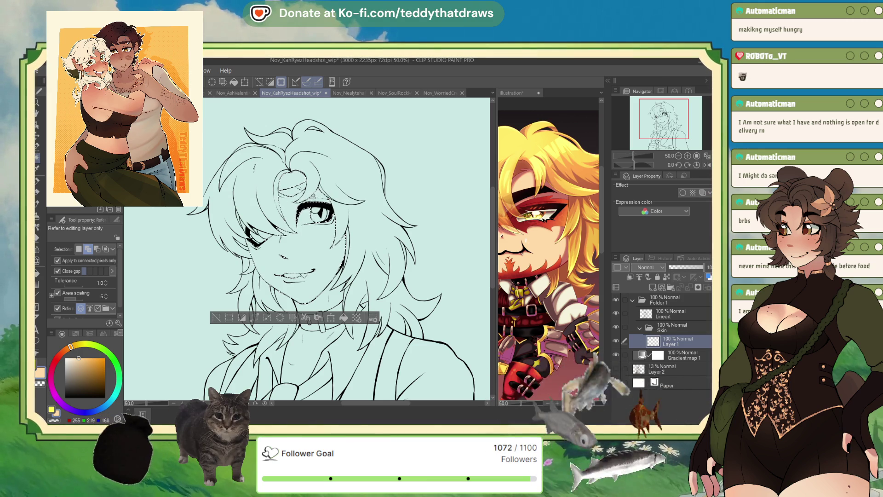
{"action": "left_click", "coordinate": [291, 207]}
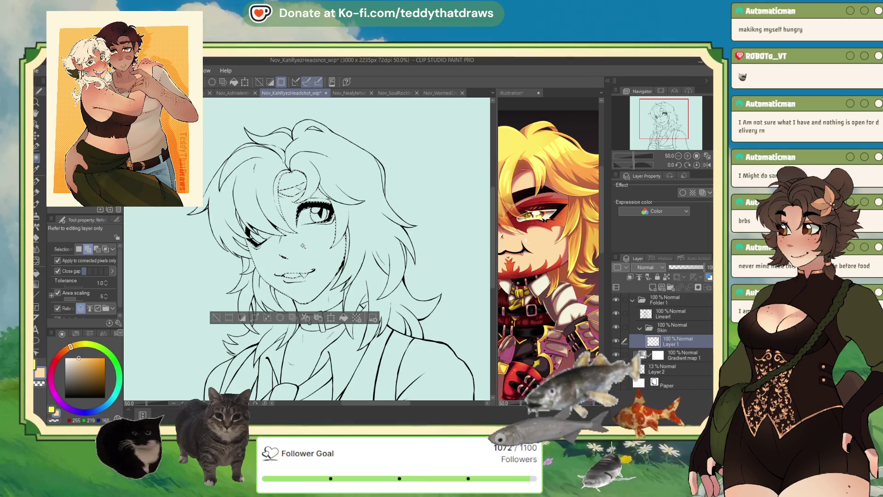
{"action": "left_click", "coordinate": [251, 228]}
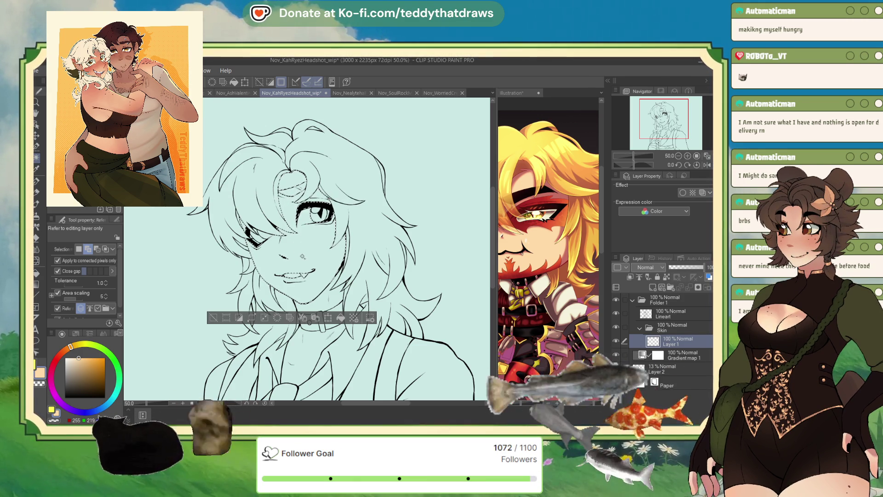
{"action": "left_click", "coordinate": [317, 338]}
{"action": "left_click", "coordinate": [322, 350]}
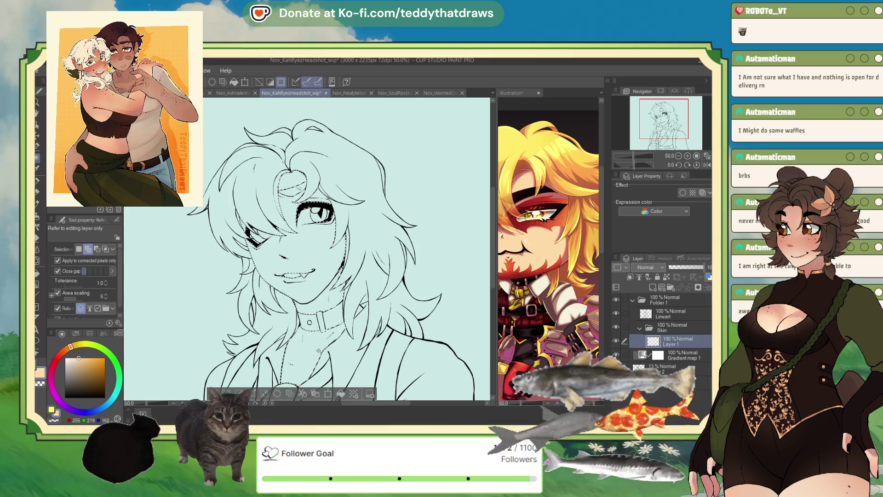
{"action": "key", "text": "m"}
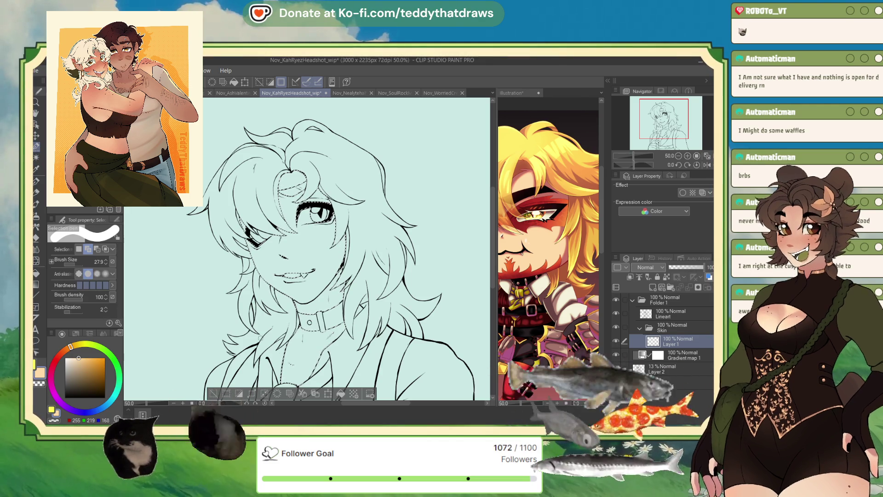
{"action": "scroll", "coordinate": [396, 180], "scroll_direction": "down", "scroll_amount": 2}
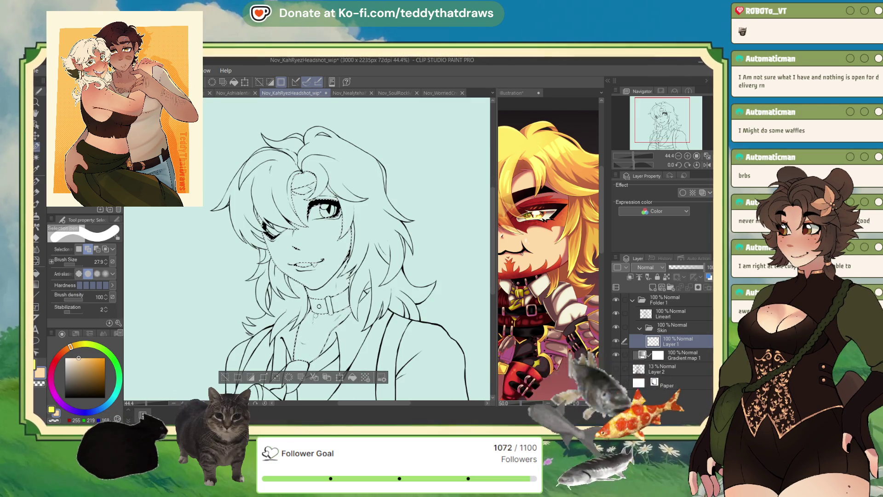
{"action": "scroll", "coordinate": [318, 239], "scroll_direction": "down", "scroll_amount": 2}
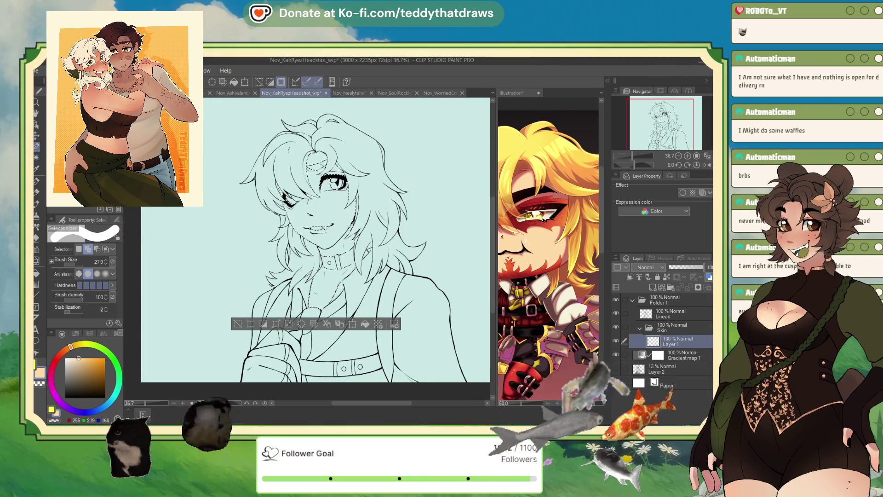
{"action": "key", "text": "w"}
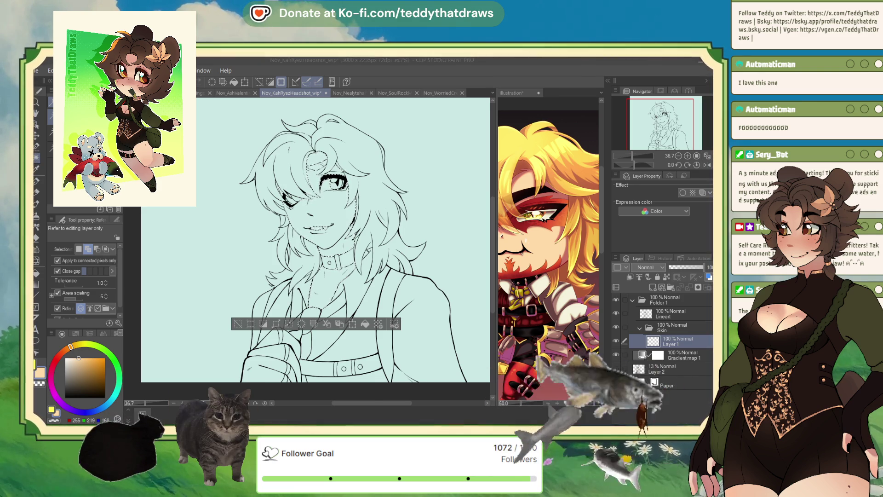
{"action": "left_click_drag", "start_coordinate": [668, 120], "coordinate": [669, 119]}
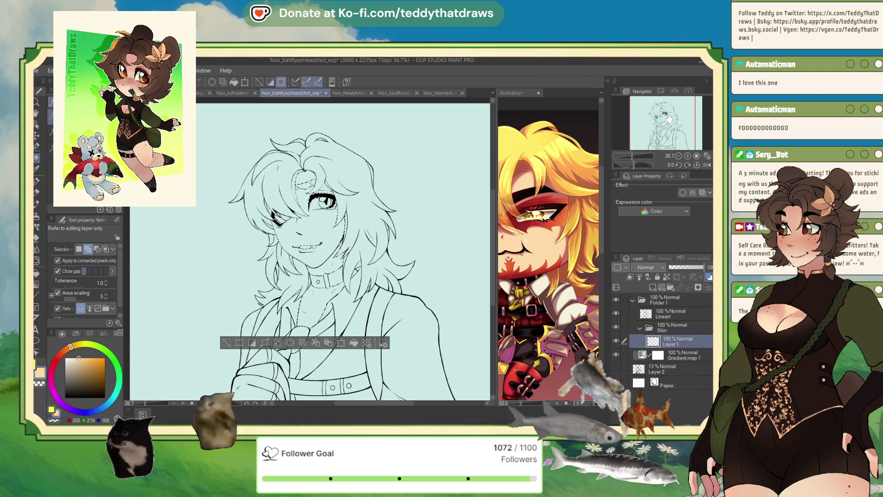
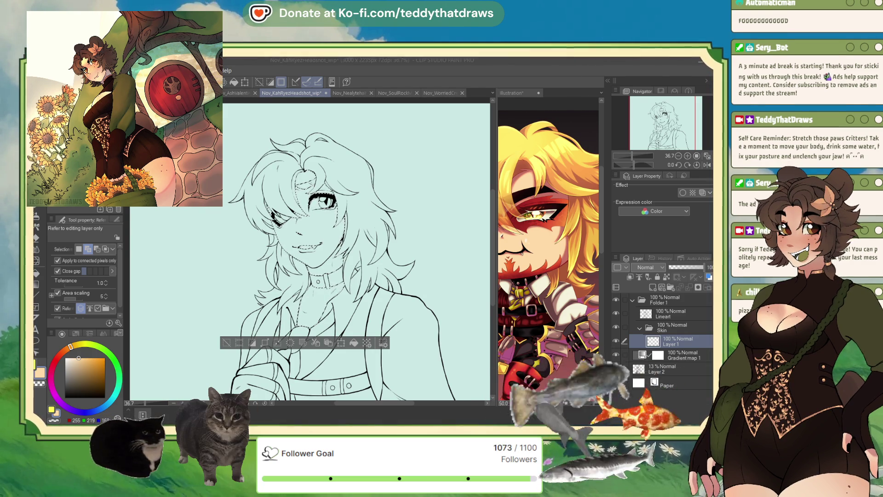
Step: Fill the selection with the flat hair, skin and eye colours, deselect, and zoom in on the neck
{"action": "scroll", "coordinate": [310, 253], "scroll_direction": "down", "scroll_amount": 1}
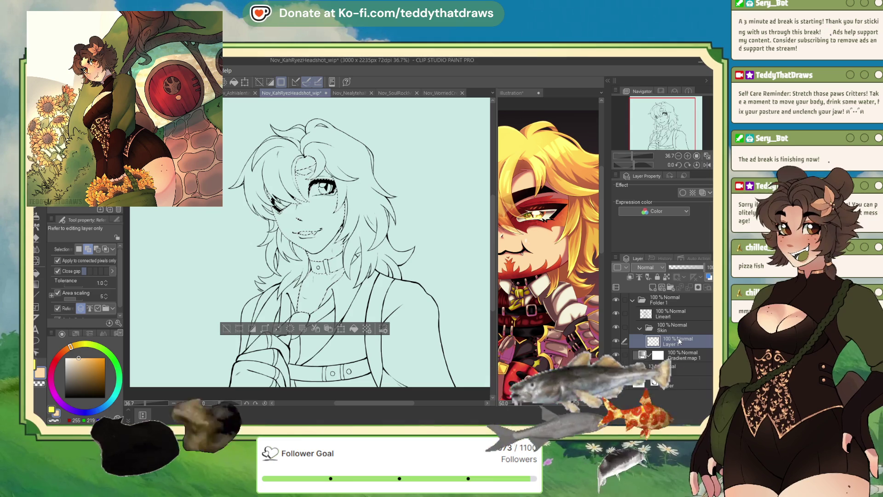
{"action": "left_click", "coordinate": [367, 329]}
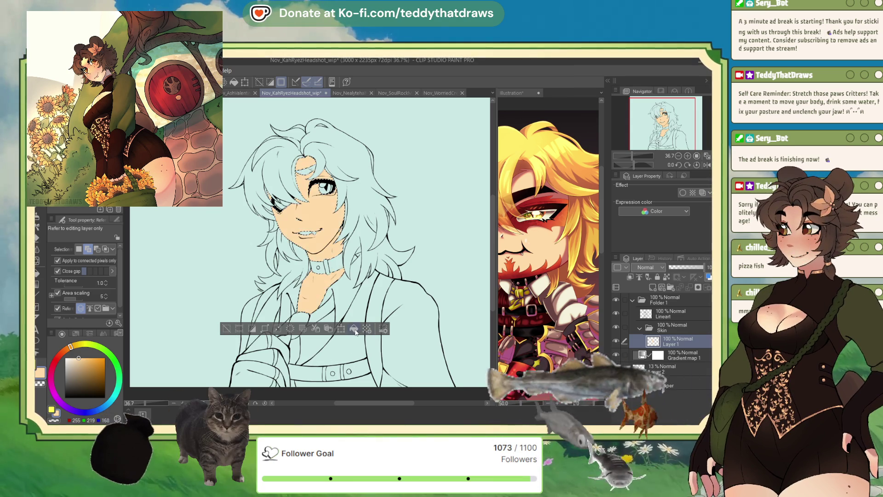
{"action": "scroll", "coordinate": [363, 233], "scroll_direction": "up", "scroll_amount": 2}
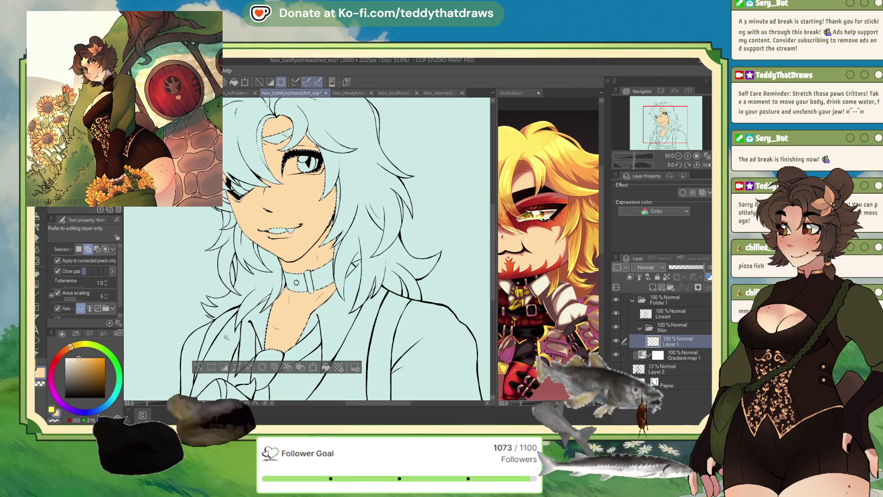
{"action": "key", "text": "ctrl+d"}
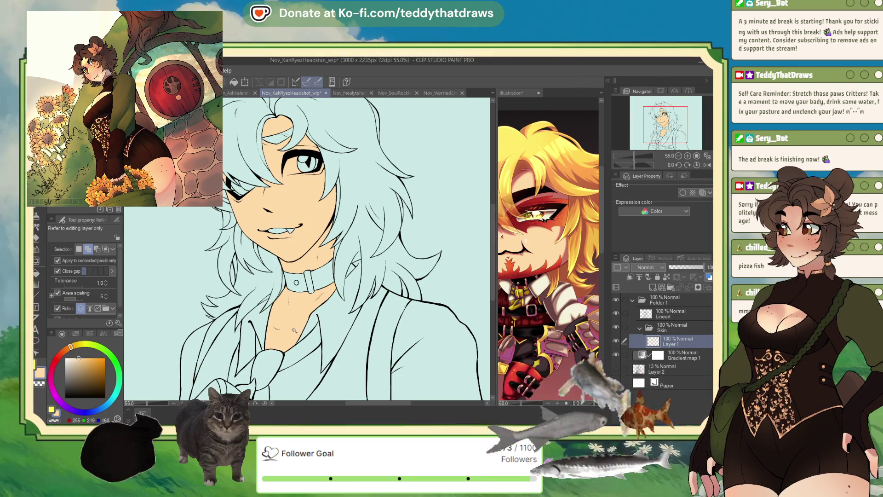
{"action": "scroll", "coordinate": [284, 264], "scroll_direction": "up", "scroll_amount": 5}
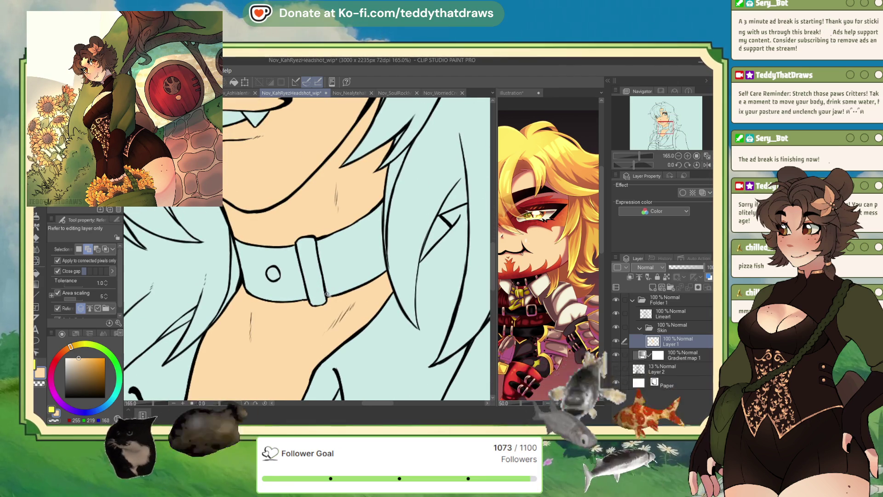
{"action": "key", "text": "p"}
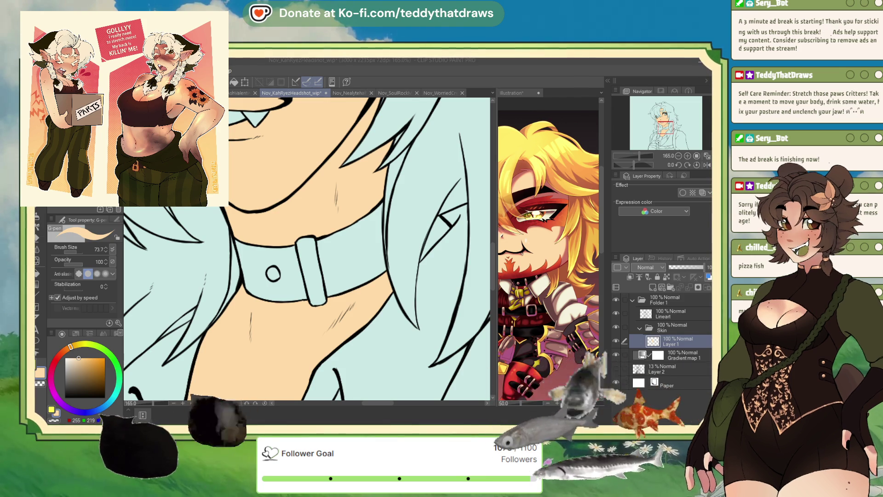
Step: Eyedrop a red from the character in the reference illustration
{"action": "key", "text": "alt+Tab"}
{"action": "key", "text": "alt+Tab"}
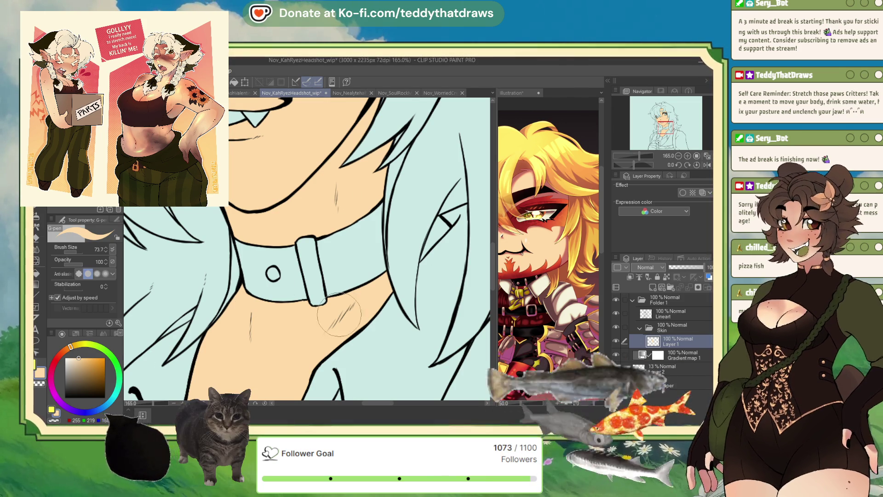
{"action": "scroll", "coordinate": [368, 294], "scroll_direction": "down", "scroll_amount": 5}
{"action": "scroll", "coordinate": [391, 275], "scroll_direction": "down", "scroll_amount": 2}
{"action": "scroll", "coordinate": [278, 307], "scroll_direction": "up", "scroll_amount": 6}
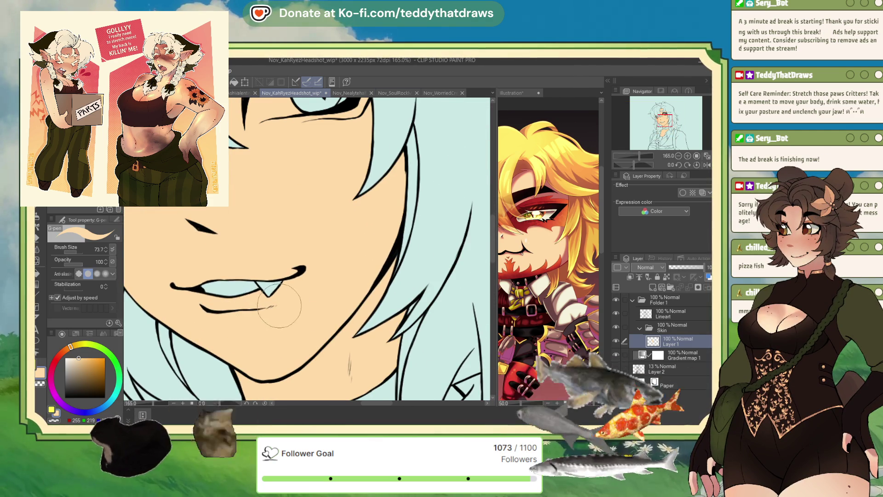
{"action": "scroll", "coordinate": [277, 307], "scroll_direction": "down", "scroll_amount": 3}
{"action": "scroll", "coordinate": [382, 321], "scroll_direction": "up", "scroll_amount": 3}
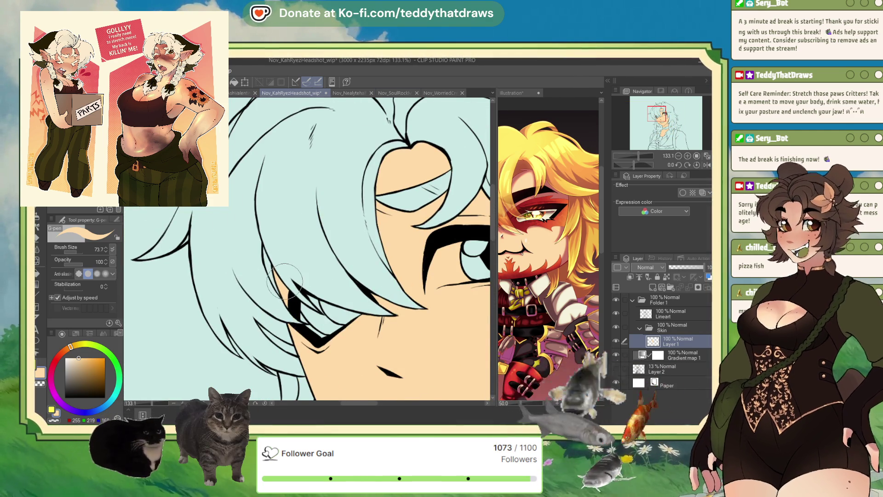
{"action": "scroll", "coordinate": [284, 281], "scroll_direction": "down", "scroll_amount": 5}
{"action": "scroll", "coordinate": [322, 362], "scroll_direction": "up", "scroll_amount": 3}
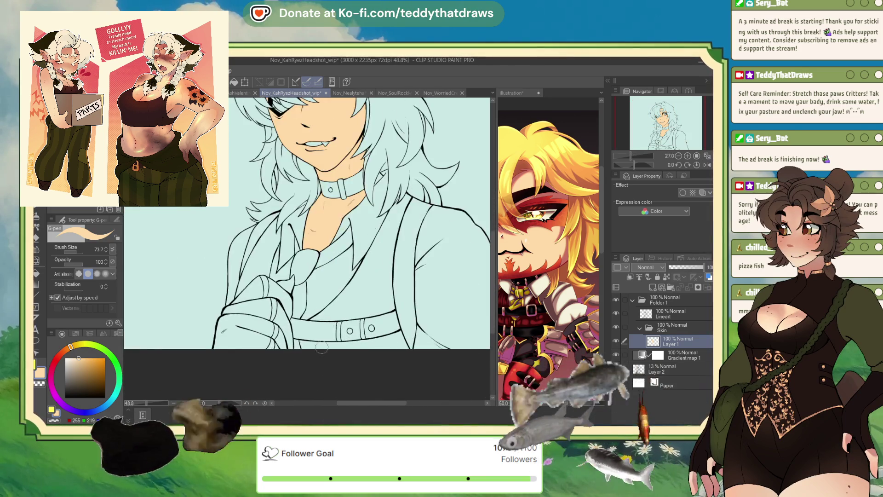
{"action": "scroll", "coordinate": [322, 362], "scroll_direction": "down", "scroll_amount": 3}
{"action": "scroll", "coordinate": [475, 296], "scroll_direction": "up", "scroll_amount": 2}
{"action": "left_click", "coordinate": [548, 253]}
{"action": "scroll", "coordinate": [548, 253], "scroll_direction": "up", "scroll_amount": 2}
{"action": "left_click", "coordinate": [513, 267], "text": "alt"}
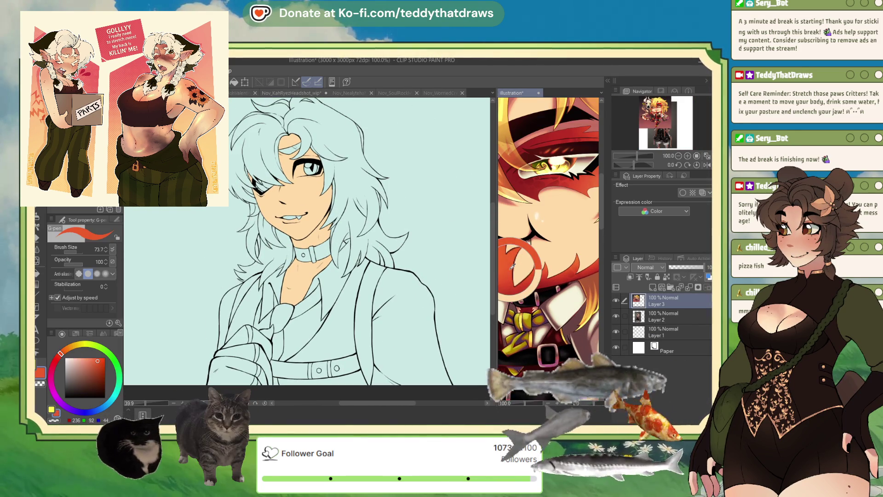
Step: Back in the headshot, add a new raster layer above the skin colours for the markings
{"action": "left_click", "coordinate": [291, 93]}
{"action": "scroll", "coordinate": [301, 186], "scroll_direction": "up", "scroll_amount": 4}
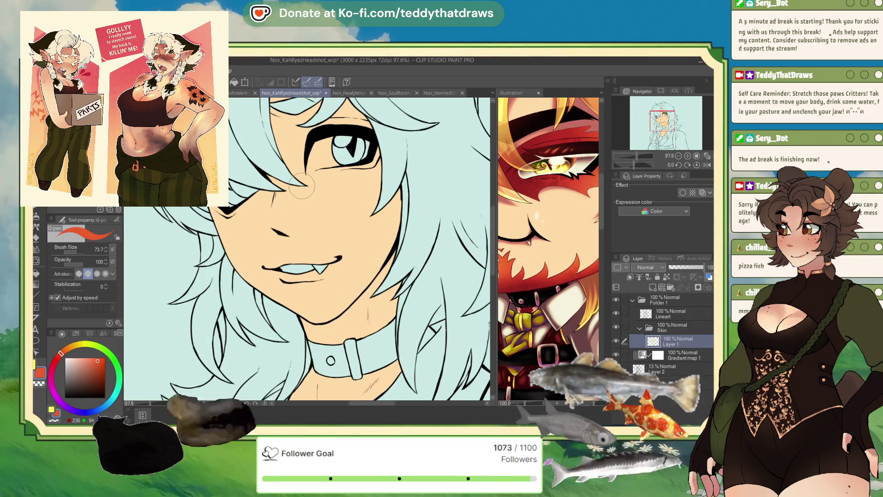
{"action": "left_click", "coordinate": [653, 287]}
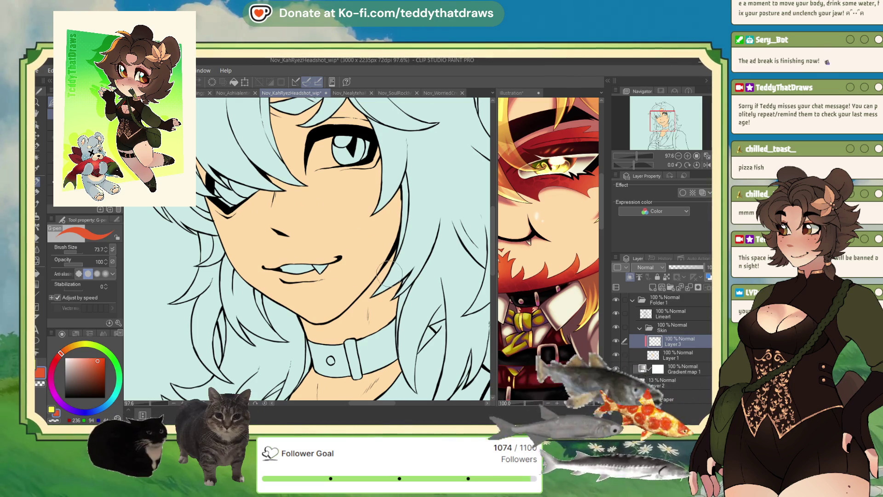
Step: Paint a red mark on the chin, extending it down and to the right
{"action": "scroll", "coordinate": [283, 261], "scroll_direction": "up", "scroll_amount": 2}
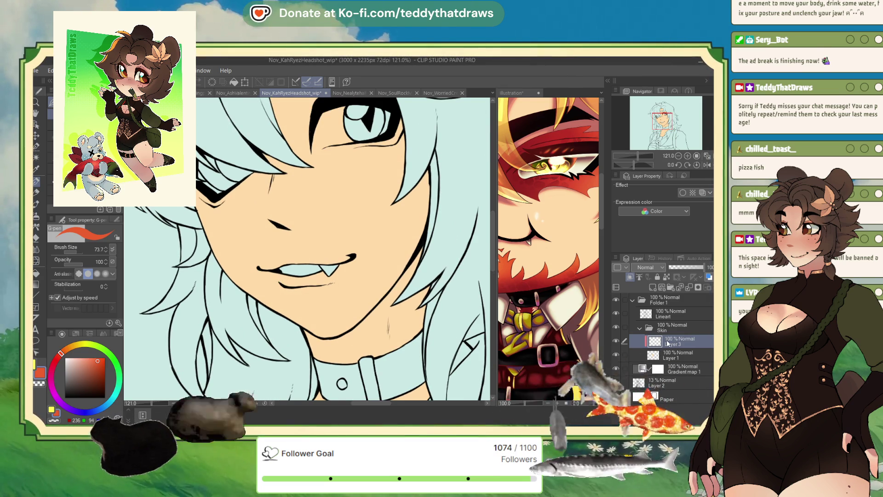
{"action": "left_click_drag", "start_coordinate": [295, 298], "coordinate": [309, 307]}
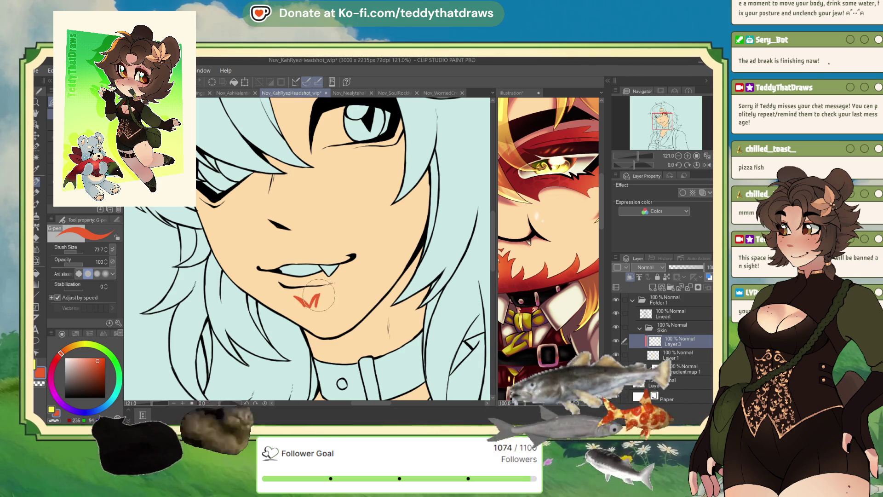
{"action": "left_click_drag", "start_coordinate": [308, 300], "coordinate": [321, 292]}
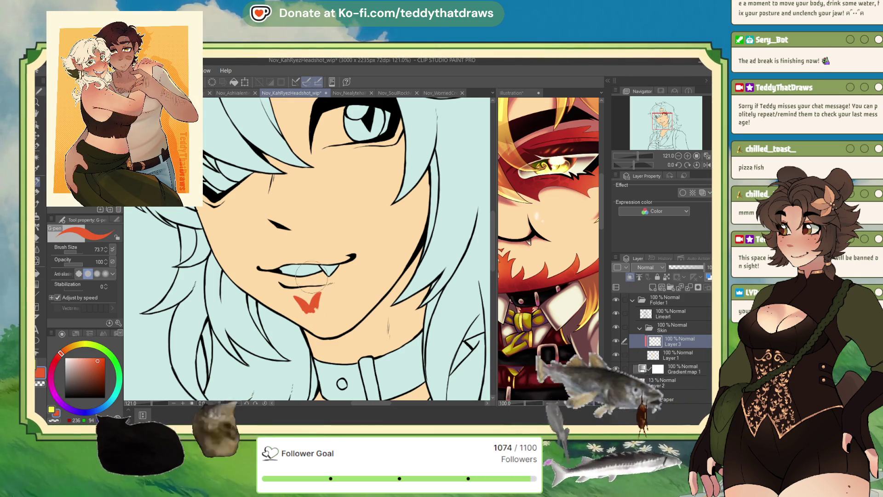
{"action": "mouse_move", "coordinate": [314, 307]}
{"action": "left_mouse_down"}
{"action": "mouse_move", "coordinate": [328, 335]}
{"action": "mouse_move", "coordinate": [301, 298]}
{"action": "mouse_move", "coordinate": [325, 339]}
{"action": "left_mouse_up"}
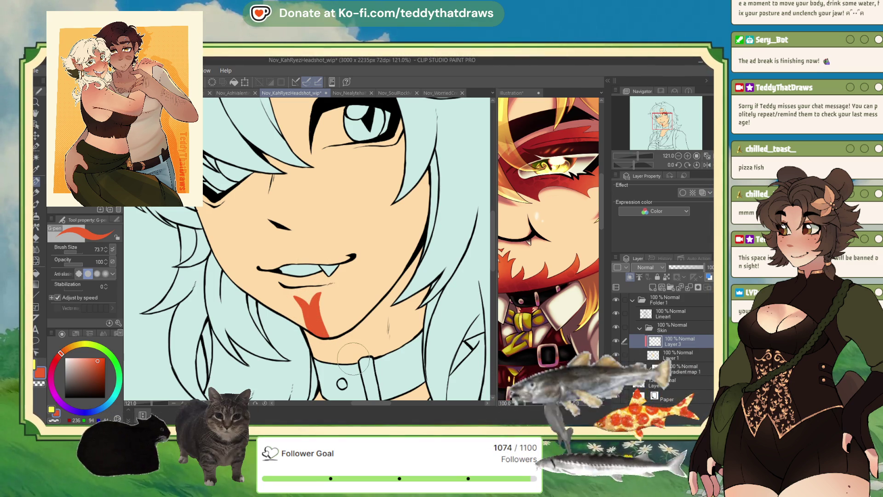
Step: Paint a red band across the neck from the jaw toward the collar
{"action": "left_click_drag", "start_coordinate": [353, 330], "coordinate": [339, 364]}
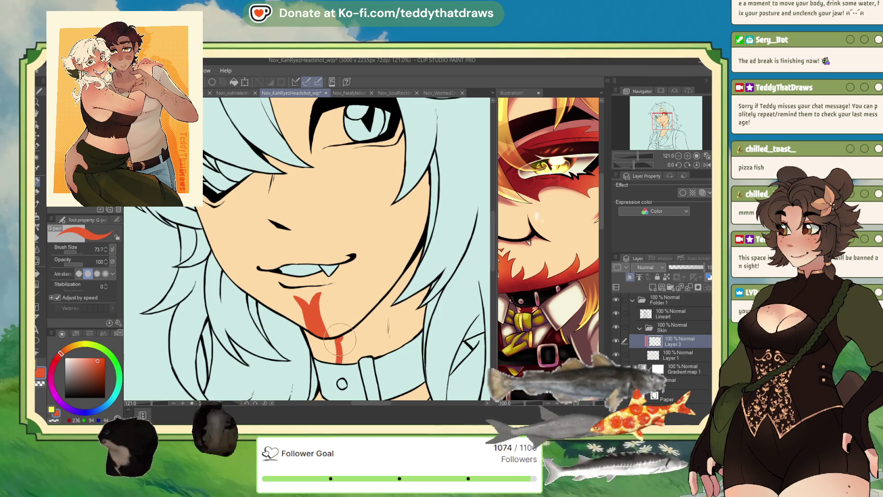
{"action": "left_click_drag", "start_coordinate": [378, 305], "coordinate": [391, 350]}
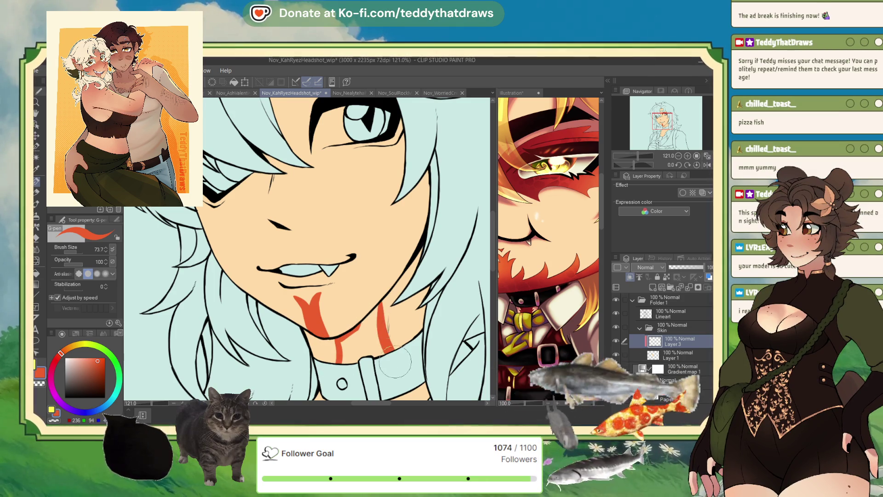
{"action": "mouse_move", "coordinate": [378, 304]}
{"action": "left_mouse_down"}
{"action": "mouse_move", "coordinate": [343, 348]}
{"action": "mouse_move", "coordinate": [363, 341]}
{"action": "mouse_move", "coordinate": [375, 322]}
{"action": "mouse_move", "coordinate": [387, 331]}
{"action": "mouse_move", "coordinate": [384, 294]}
{"action": "mouse_move", "coordinate": [389, 332]}
{"action": "mouse_move", "coordinate": [383, 308]}
{"action": "left_mouse_up"}
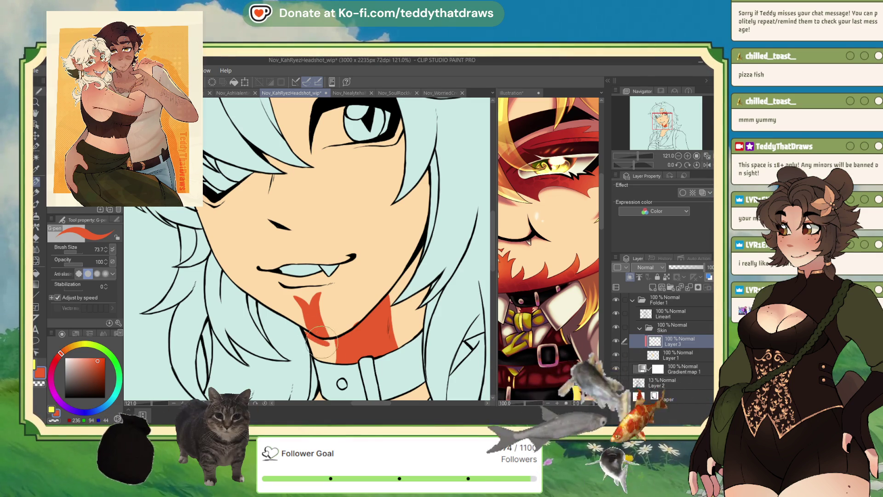
{"action": "left_click_drag", "start_coordinate": [301, 329], "coordinate": [366, 370]}
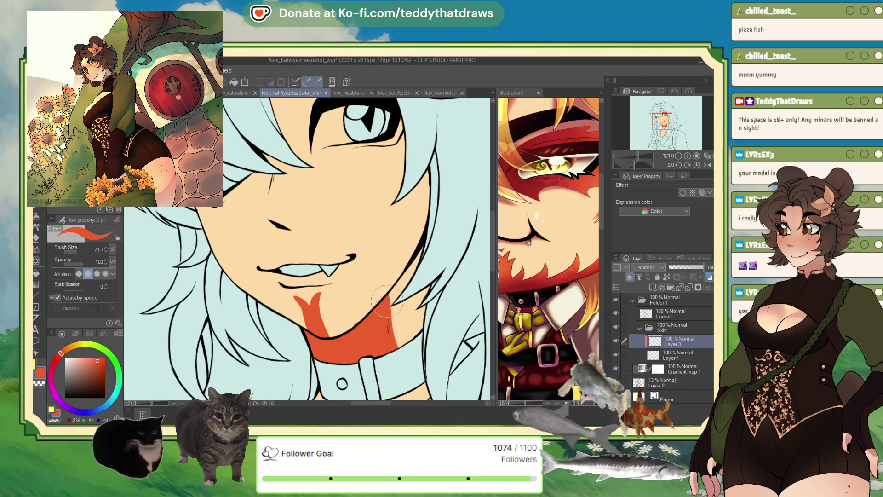
Step: Extend the neck fill and paint orange flame tongues from the chin up the jawline
{"action": "mouse_move", "coordinate": [391, 343]}
{"action": "left_mouse_down"}
{"action": "mouse_move", "coordinate": [392, 300]}
{"action": "mouse_move", "coordinate": [403, 350]}
{"action": "left_mouse_up"}
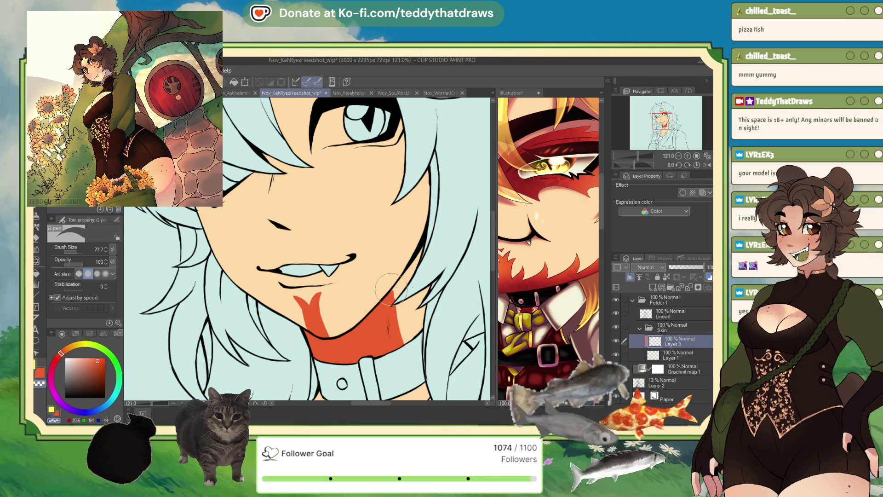
{"action": "left_click", "coordinate": [56, 418]}
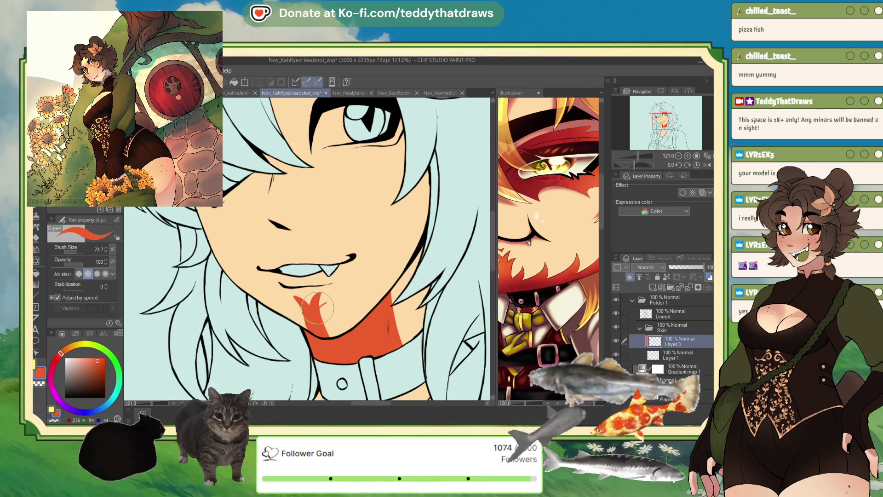
{"action": "mouse_move", "coordinate": [326, 304]}
{"action": "left_mouse_down"}
{"action": "mouse_move", "coordinate": [320, 322]}
{"action": "mouse_move", "coordinate": [318, 308]}
{"action": "mouse_move", "coordinate": [326, 335]}
{"action": "left_mouse_up"}
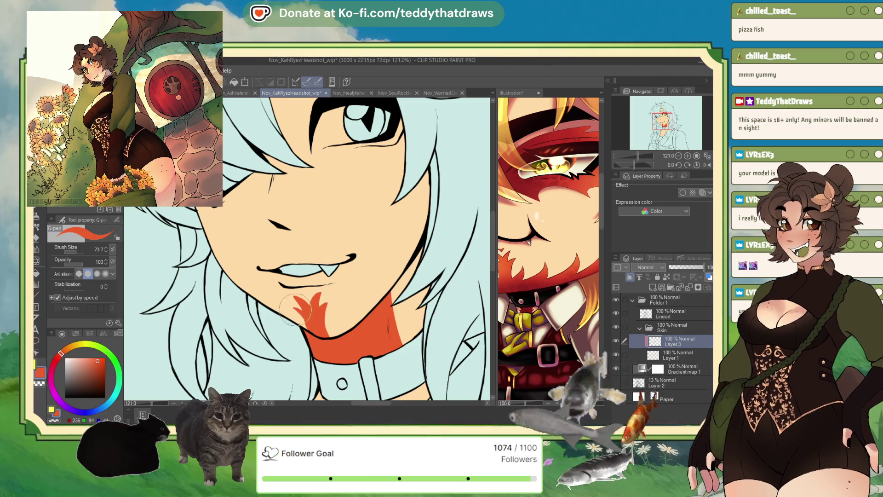
{"action": "mouse_move", "coordinate": [316, 326]}
{"action": "left_mouse_down"}
{"action": "mouse_move", "coordinate": [341, 332]}
{"action": "mouse_move", "coordinate": [337, 314]}
{"action": "mouse_move", "coordinate": [348, 333]}
{"action": "mouse_move", "coordinate": [343, 317]}
{"action": "mouse_move", "coordinate": [338, 333]}
{"action": "mouse_move", "coordinate": [326, 312]}
{"action": "mouse_move", "coordinate": [290, 322]}
{"action": "left_mouse_up"}
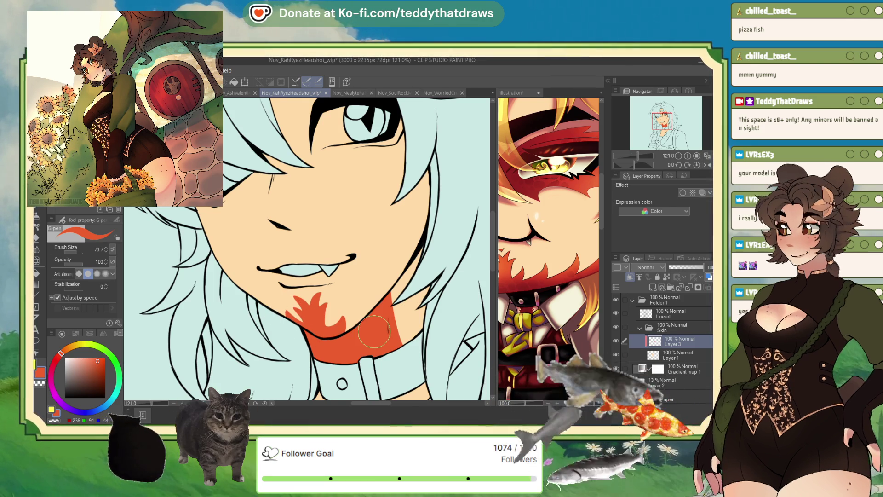
{"action": "mouse_move", "coordinate": [351, 325]}
{"action": "left_mouse_down"}
{"action": "mouse_move", "coordinate": [371, 296]}
{"action": "mouse_move", "coordinate": [344, 331]}
{"action": "mouse_move", "coordinate": [396, 263]}
{"action": "left_mouse_up"}
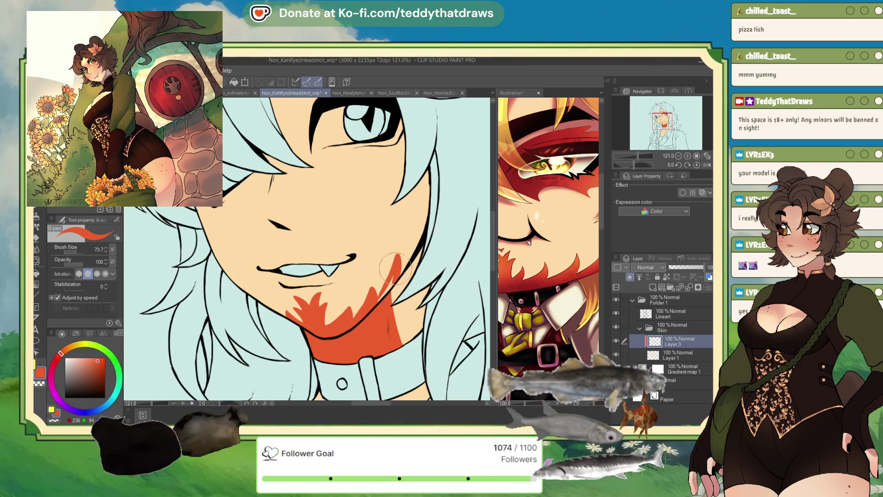
Step: Check the reference illustration at 50% zoom, then return to the headshot
{"action": "left_click", "coordinate": [578, 267]}
{"action": "left_click", "coordinate": [679, 155]}
{"action": "left_click", "coordinate": [678, 156]}
{"action": "left_click_drag", "start_coordinate": [676, 156], "coordinate": [665, 117]}
{"action": "left_click", "coordinate": [379, 293]}
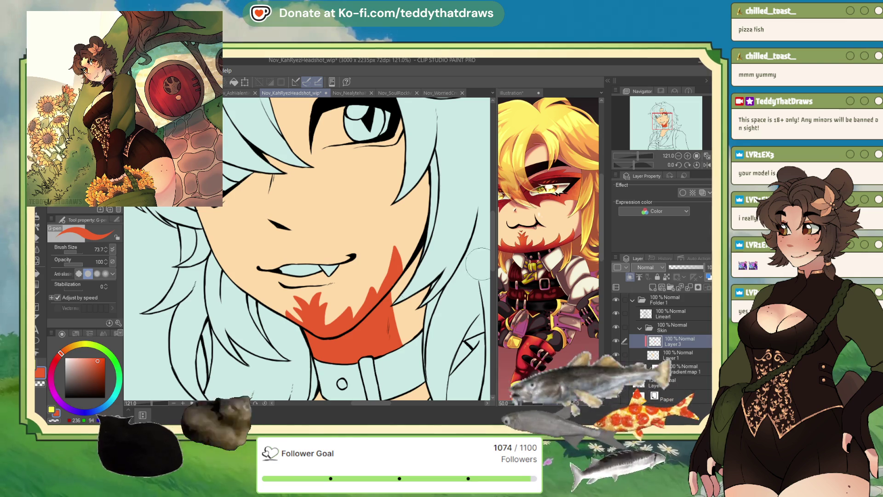
Step: Widen the orange marking down the cheek and jaw, and shape a small heart on the chin
{"action": "mouse_move", "coordinate": [401, 254]}
{"action": "left_mouse_down"}
{"action": "mouse_move", "coordinate": [412, 225]}
{"action": "mouse_move", "coordinate": [404, 256]}
{"action": "left_mouse_up"}
{"action": "left_click_drag", "start_coordinate": [419, 222], "coordinate": [392, 278]}
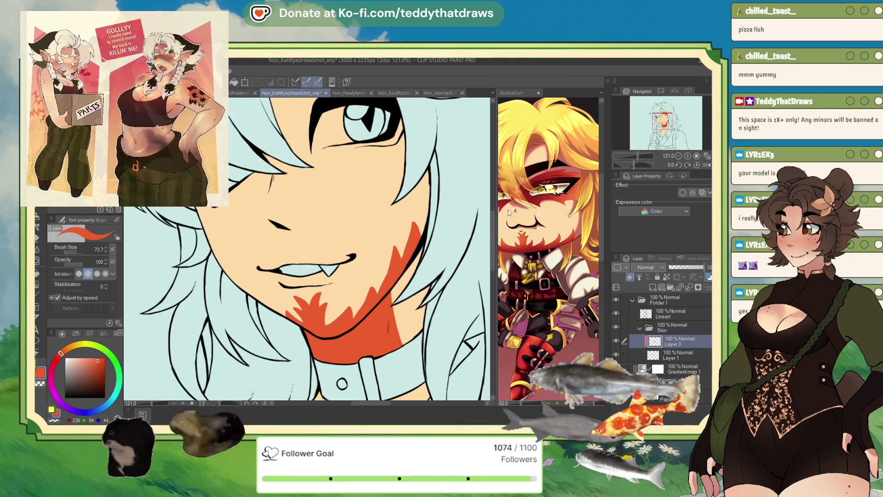
{"action": "key", "text": "h"}
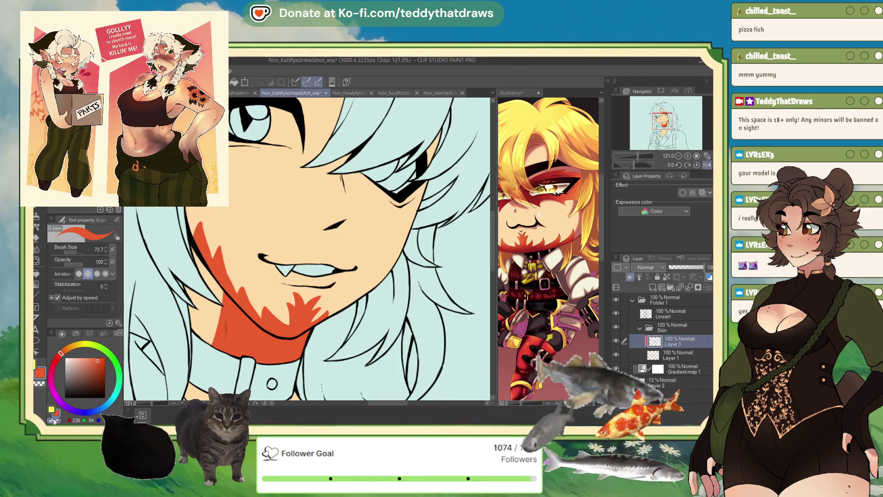
{"action": "left_click", "coordinate": [54, 420]}
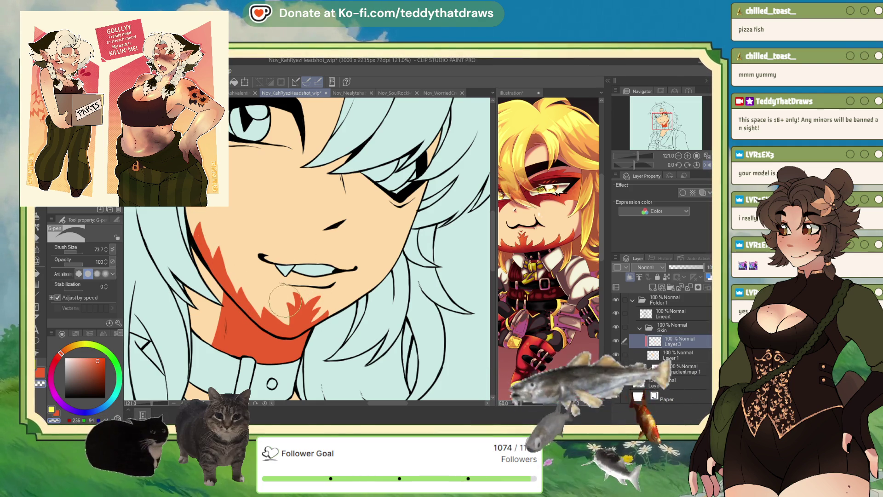
{"action": "left_click", "coordinate": [55, 416]}
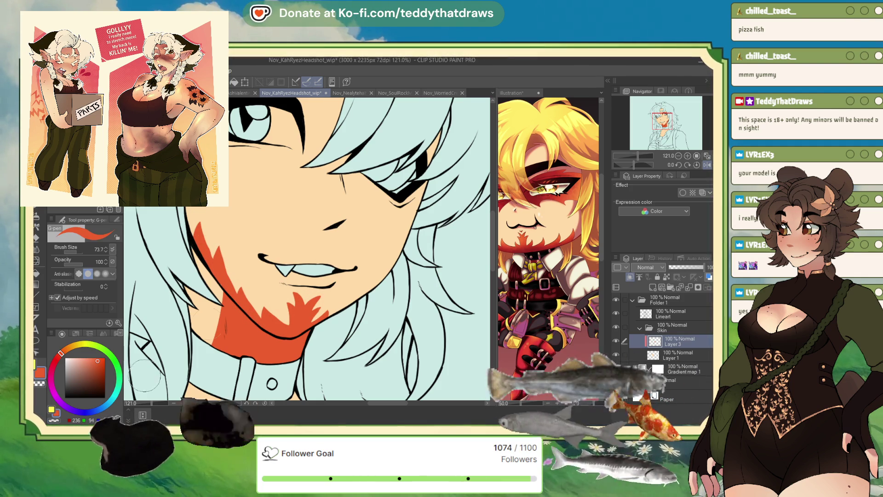
{"action": "left_click_drag", "start_coordinate": [311, 292], "coordinate": [308, 295]}
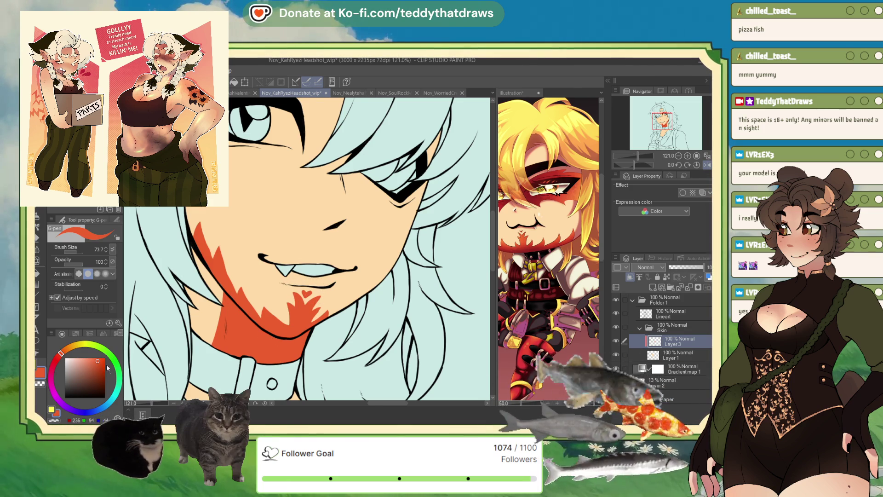
{"action": "left_click", "coordinate": [40, 383]}
{"action": "mouse_move", "coordinate": [295, 279]}
{"action": "left_mouse_down"}
{"action": "mouse_move", "coordinate": [311, 292]}
{"action": "mouse_move", "coordinate": [306, 299]}
{"action": "left_mouse_up"}
Step: Add spiky orange shading on the chin, trim its edges, and shade the left jawline
{"action": "key", "text": "c"}
{"action": "mouse_move", "coordinate": [327, 314]}
{"action": "left_mouse_down"}
{"action": "mouse_move", "coordinate": [335, 303]}
{"action": "mouse_move", "coordinate": [317, 322]}
{"action": "left_mouse_up"}
{"action": "left_click", "coordinate": [55, 420]}
{"action": "left_click_drag", "start_coordinate": [264, 304], "coordinate": [294, 327]}
{"action": "left_click_drag", "start_coordinate": [339, 304], "coordinate": [340, 296]}
{"action": "left_click", "coordinate": [56, 419]}
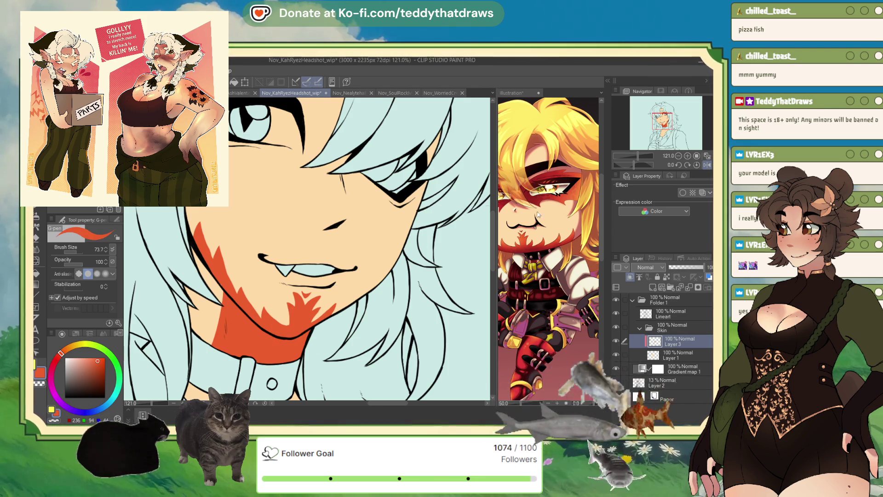
{"action": "left_click", "coordinate": [709, 165]}
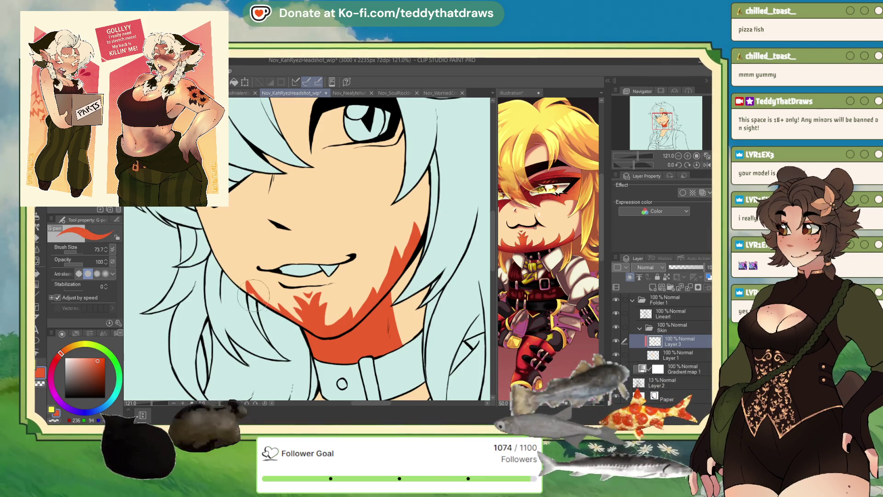
{"action": "mouse_move", "coordinate": [233, 285]}
{"action": "left_mouse_down"}
{"action": "mouse_move", "coordinate": [225, 264]}
{"action": "mouse_move", "coordinate": [258, 294]}
{"action": "mouse_move", "coordinate": [221, 271]}
{"action": "mouse_move", "coordinate": [261, 308]}
{"action": "left_mouse_up"}
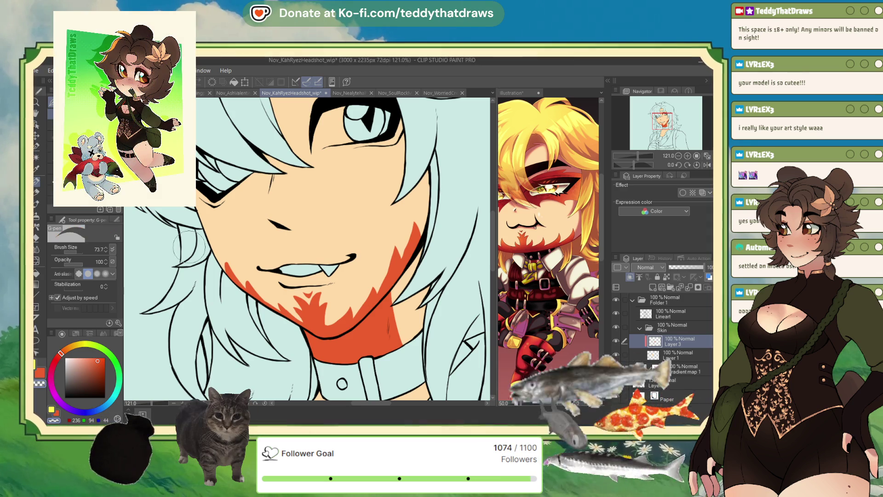
{"action": "left_click", "coordinate": [229, 266]}
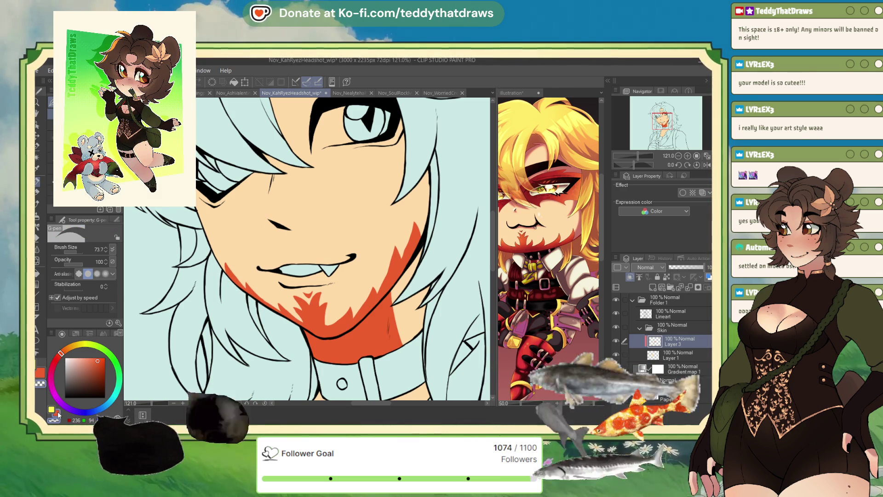
Step: Cut small notches into the chin marking's edges, alternating orange and transparent colour
{"action": "scroll", "coordinate": [388, 253], "scroll_direction": "down", "scroll_amount": 2}
{"action": "scroll", "coordinate": [388, 253], "scroll_direction": "up", "scroll_amount": 3}
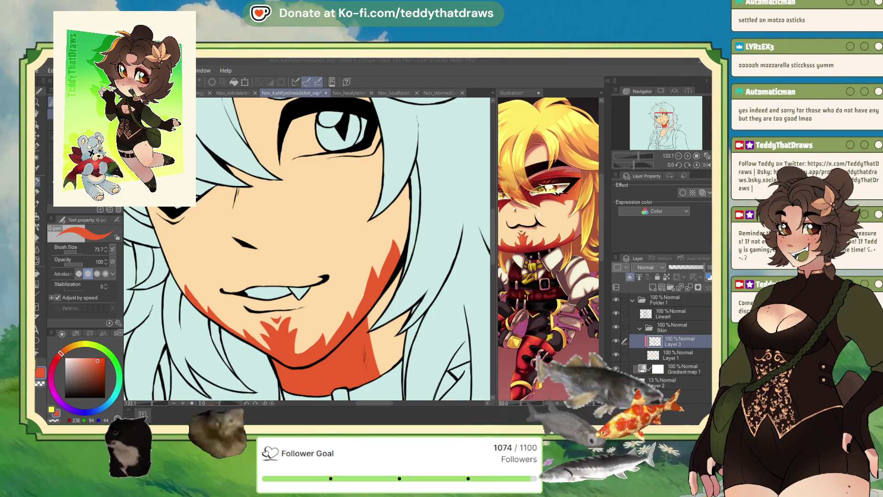
{"action": "left_click", "coordinate": [295, 348]}
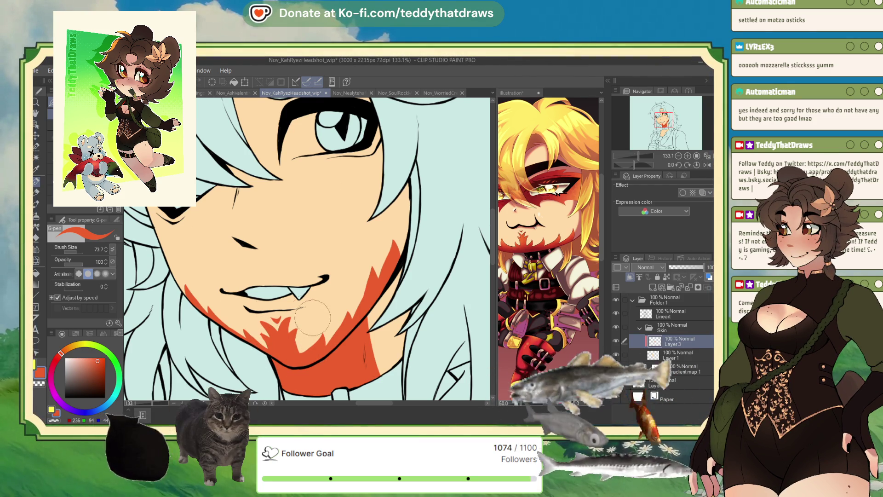
{"action": "left_click", "coordinate": [58, 420]}
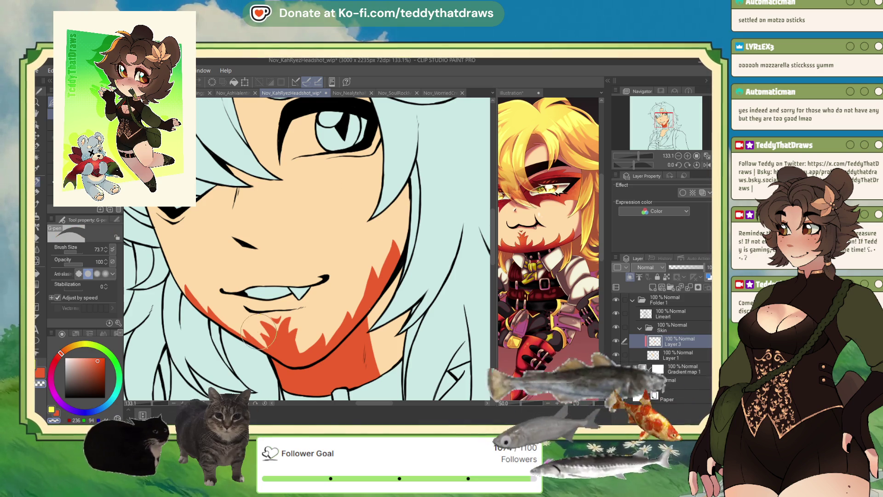
{"action": "key", "text": "c"}
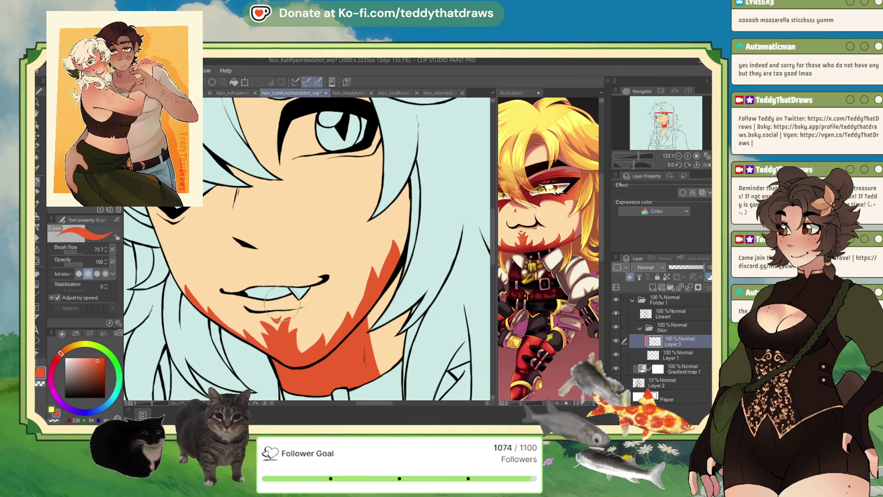
{"action": "key", "text": "c"}
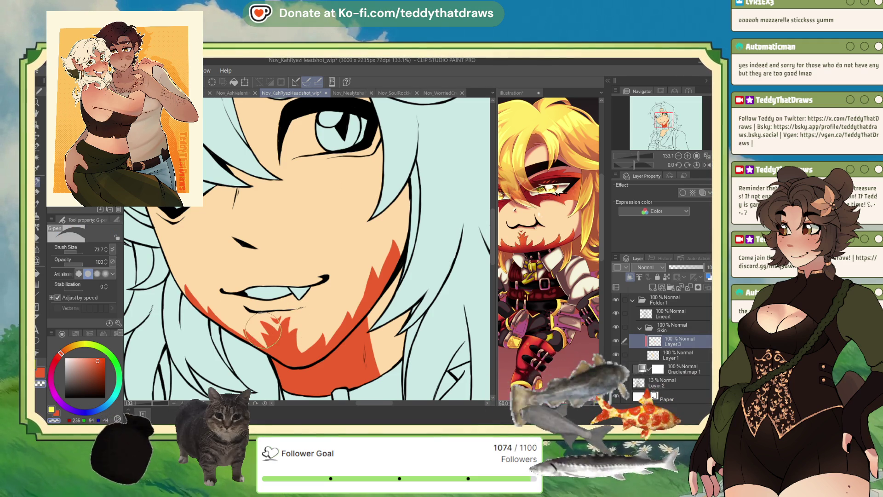
{"action": "scroll", "coordinate": [312, 237], "scroll_direction": "down", "scroll_amount": 3}
{"action": "scroll", "coordinate": [312, 238], "scroll_direction": "down", "scroll_amount": 2}
{"action": "scroll", "coordinate": [326, 229], "scroll_direction": "up", "scroll_amount": 2}
{"action": "left_click", "coordinate": [58, 416]}
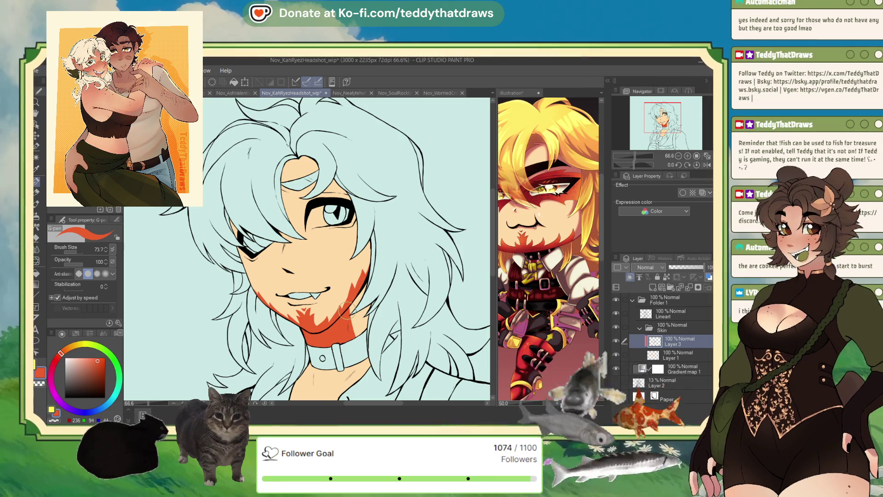
Step: Add an orange stroke on the right side of the jaw, then erase stray patches of the neck marking
{"action": "mouse_move", "coordinate": [352, 304]}
{"action": "left_mouse_down"}
{"action": "mouse_move", "coordinate": [357, 360]}
{"action": "mouse_move", "coordinate": [343, 381]}
{"action": "mouse_move", "coordinate": [304, 375]}
{"action": "mouse_move", "coordinate": [319, 317]}
{"action": "mouse_move", "coordinate": [348, 354]}
{"action": "left_mouse_up"}
{"action": "scroll", "coordinate": [304, 375], "scroll_direction": "down", "scroll_amount": 2}
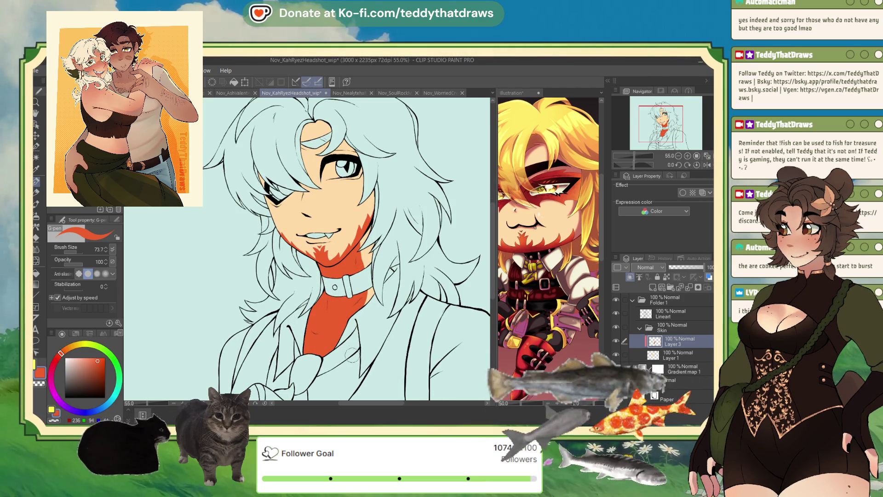
{"action": "key", "text": "c"}
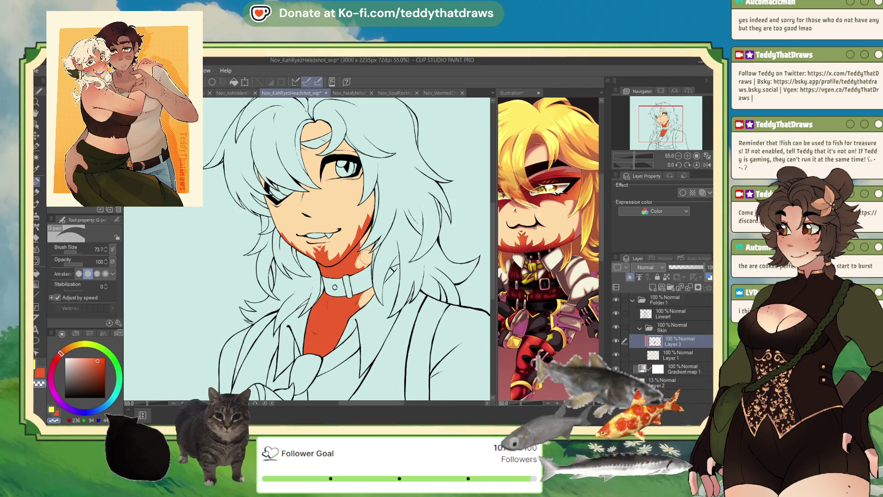
{"action": "left_click_drag", "start_coordinate": [364, 269], "coordinate": [368, 280]}
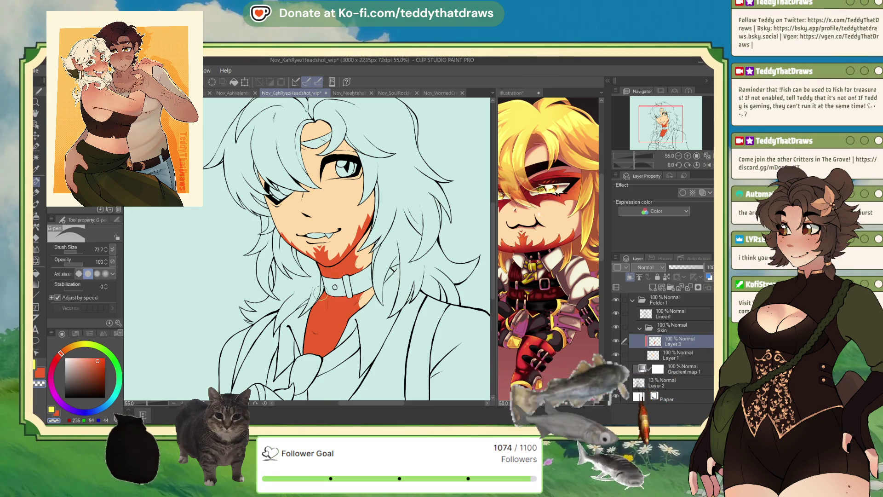
{"action": "mouse_move", "coordinate": [309, 296]}
{"action": "left_mouse_down"}
{"action": "mouse_move", "coordinate": [306, 340]}
{"action": "mouse_move", "coordinate": [307, 324]}
{"action": "left_mouse_up"}
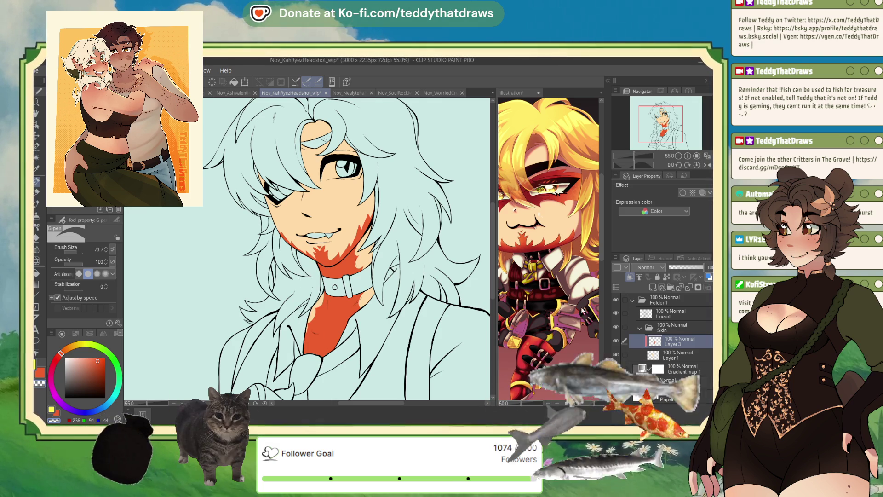
Step: Eyedrop the dark red face paint from the reference illustration and return to the headshot
{"action": "left_click", "coordinate": [541, 252]}
{"action": "left_click", "coordinate": [541, 251], "text": "alt"}
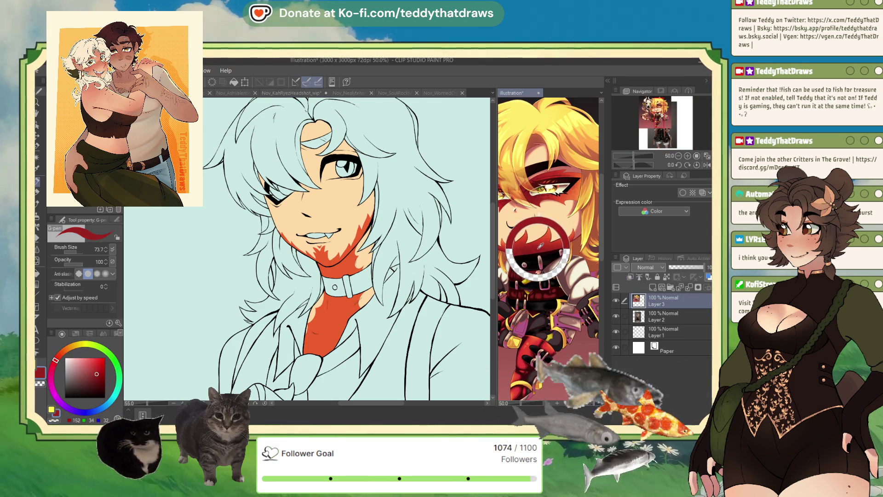
{"action": "left_click", "coordinate": [415, 331]}
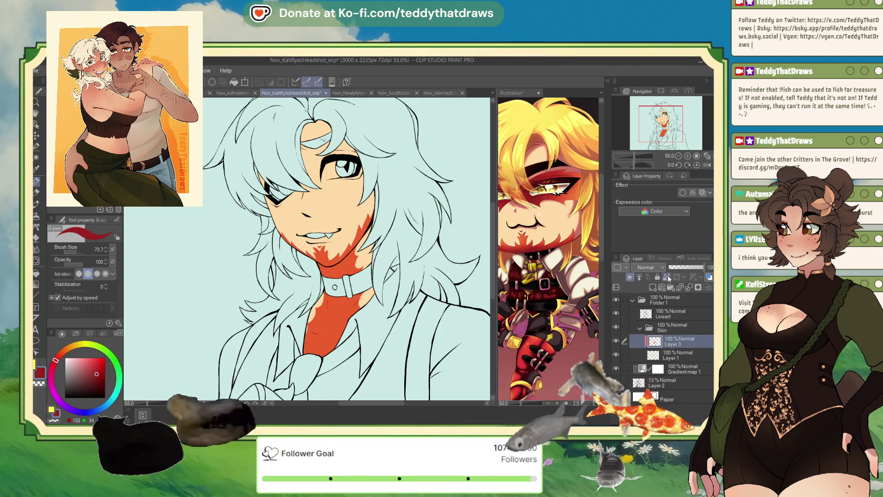
Step: Airbrush soft dark-red shading on the neck and chin, plus brighter orange-red on the tie
{"action": "key", "text": "b"}
{"action": "mouse_move", "coordinate": [324, 350]}
{"action": "left_mouse_down"}
{"action": "mouse_move", "coordinate": [318, 345]}
{"action": "mouse_move", "coordinate": [333, 322]}
{"action": "mouse_move", "coordinate": [337, 328]}
{"action": "left_mouse_up"}
{"action": "left_click", "coordinate": [708, 164]}
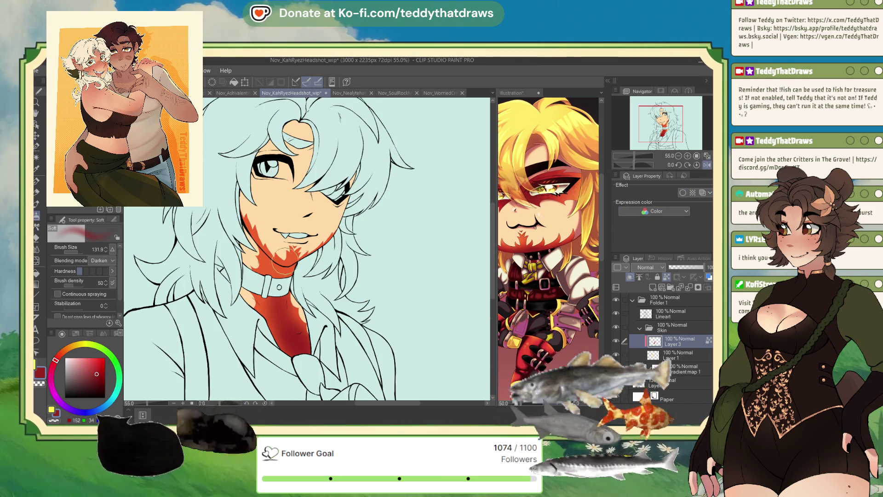
{"action": "left_click_drag", "start_coordinate": [283, 266], "coordinate": [258, 258]}
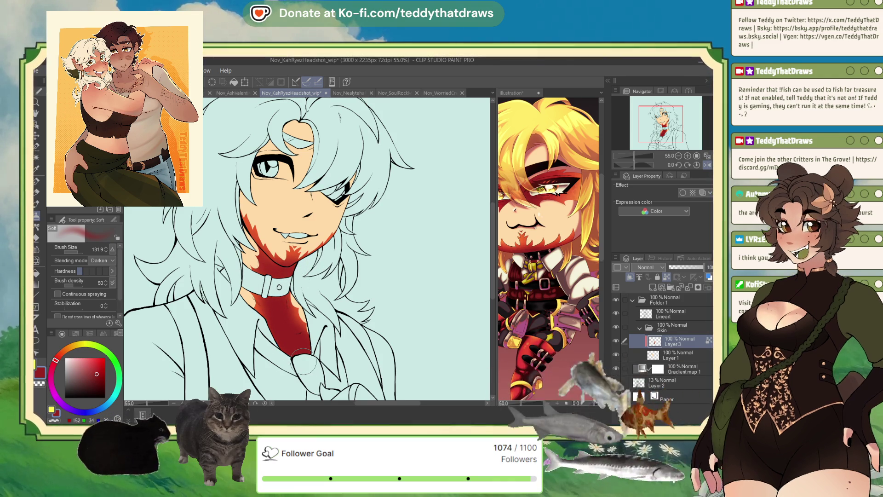
{"action": "left_click", "coordinate": [246, 219], "text": "alt"}
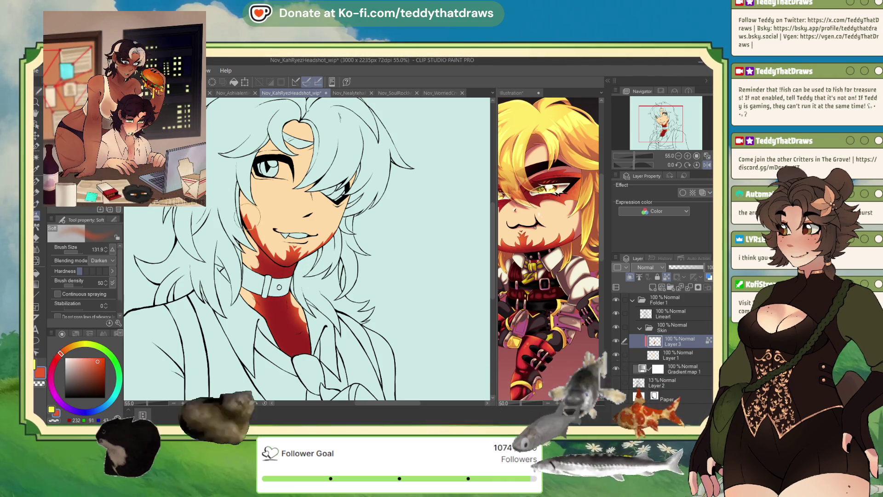
{"action": "mouse_move", "coordinate": [295, 325]}
{"action": "left_mouse_down"}
{"action": "mouse_move", "coordinate": [283, 345]}
{"action": "mouse_move", "coordinate": [295, 361]}
{"action": "left_mouse_up"}
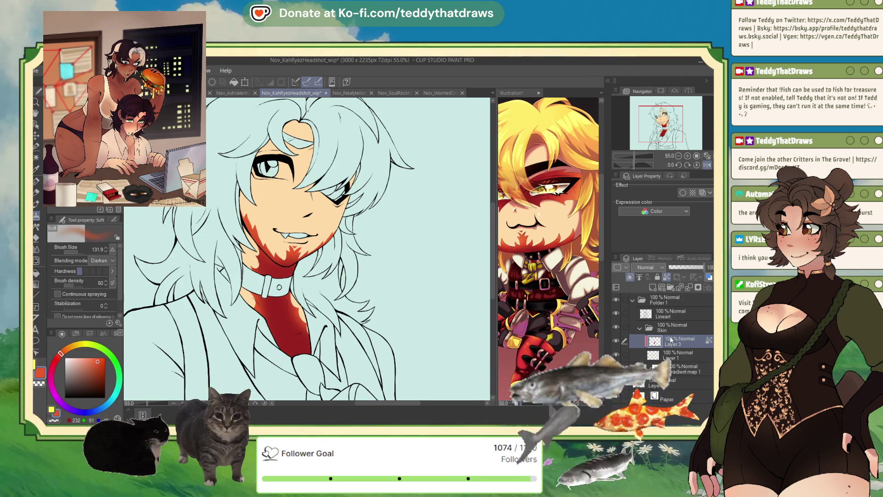
{"action": "left_click", "coordinate": [84, 255]}
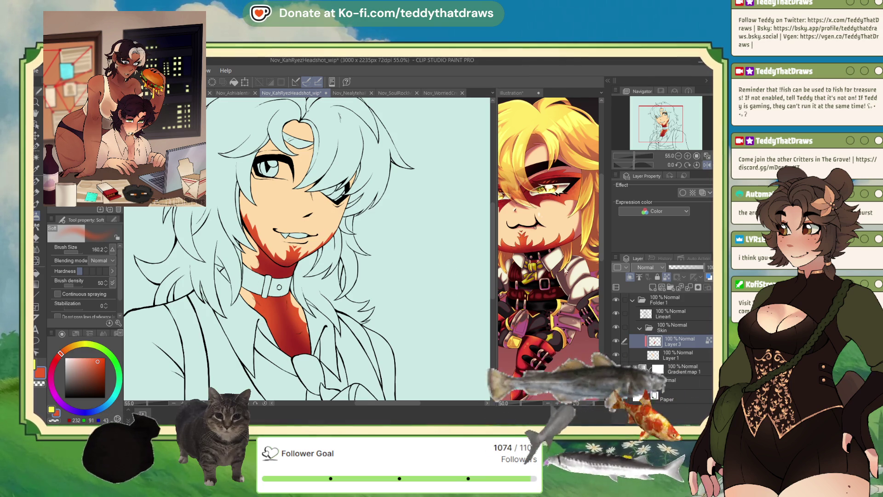
Step: Eyedrop a red from the chibi reference character and return to the headshot
{"action": "left_click", "coordinate": [531, 250]}
{"action": "left_click", "coordinate": [527, 244], "text": "alt"}
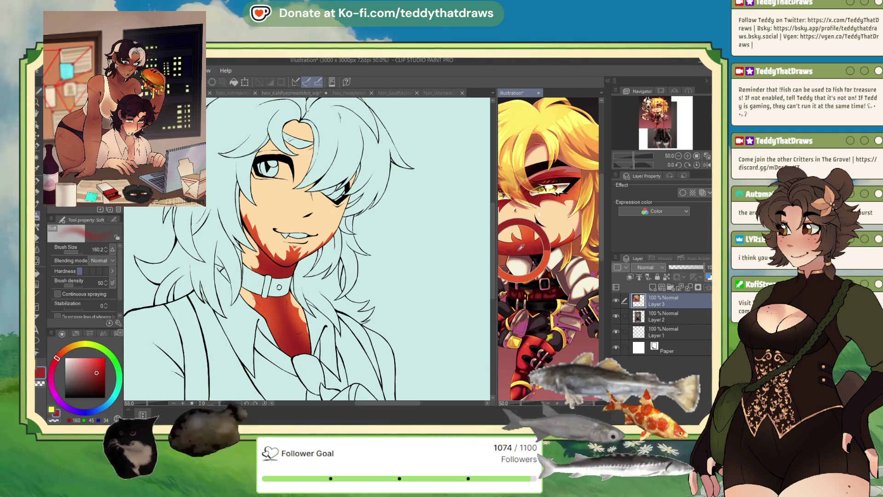
{"action": "left_click", "coordinate": [544, 244], "text": "alt"}
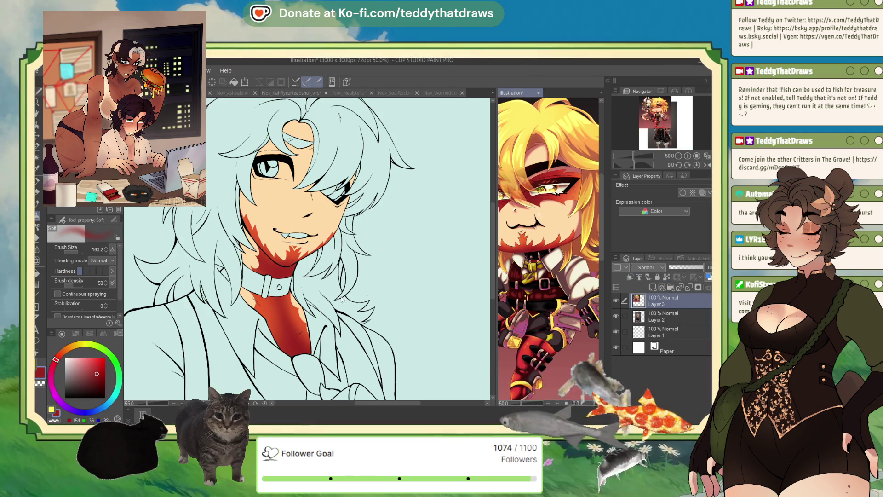
{"action": "left_click", "coordinate": [293, 339], "text": "alt"}
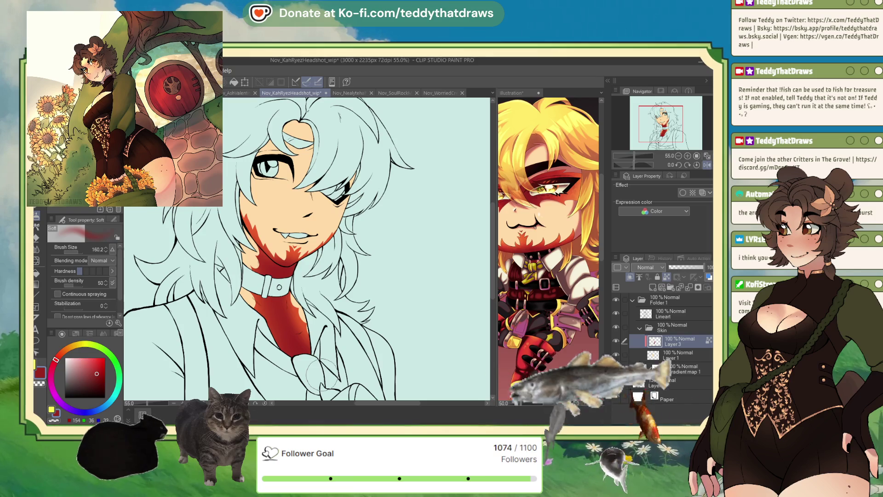
{"action": "left_click_drag", "start_coordinate": [322, 375], "coordinate": [326, 363]}
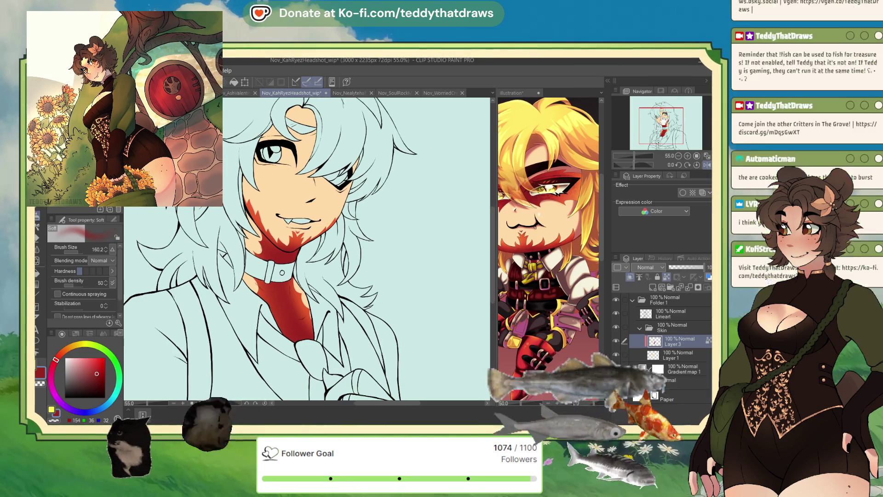
{"action": "left_click", "coordinate": [675, 156]}
{"action": "left_click", "coordinate": [675, 156]}
{"action": "left_click", "coordinate": [675, 156]}
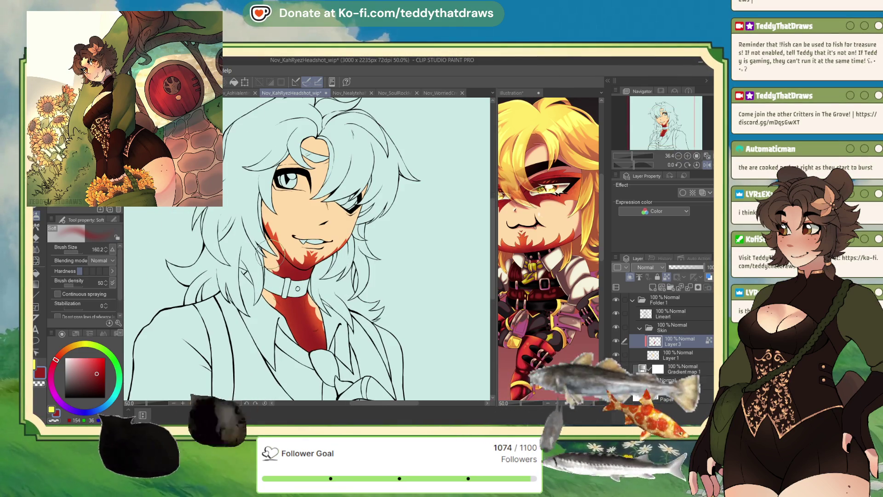
{"action": "left_click", "coordinate": [270, 226], "text": "alt"}
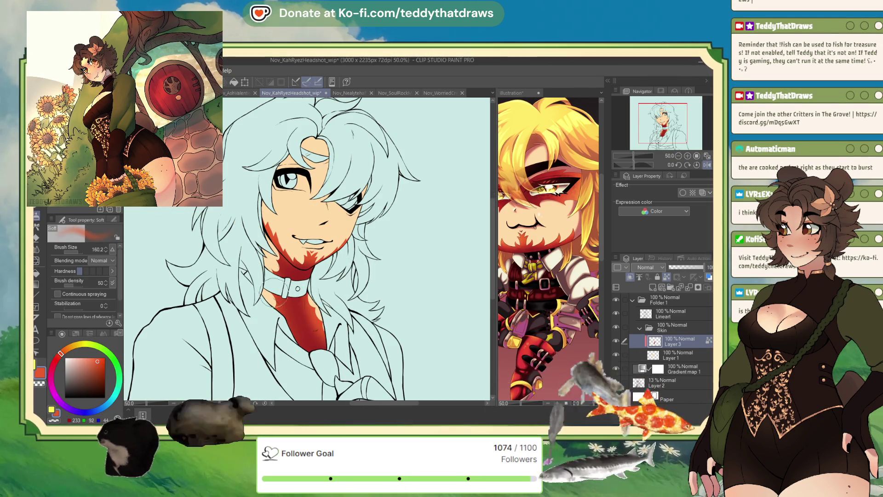
{"action": "left_click", "coordinate": [295, 272], "text": "alt"}
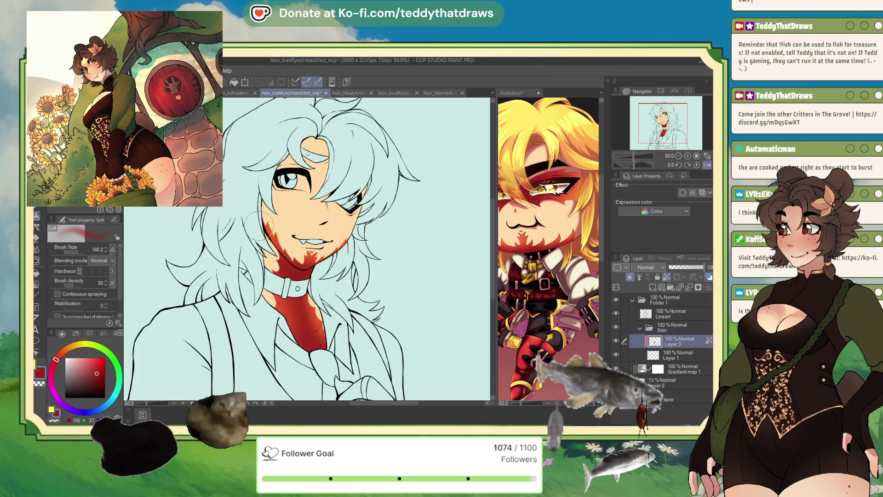
{"action": "key", "text": "ctrl+minus"}
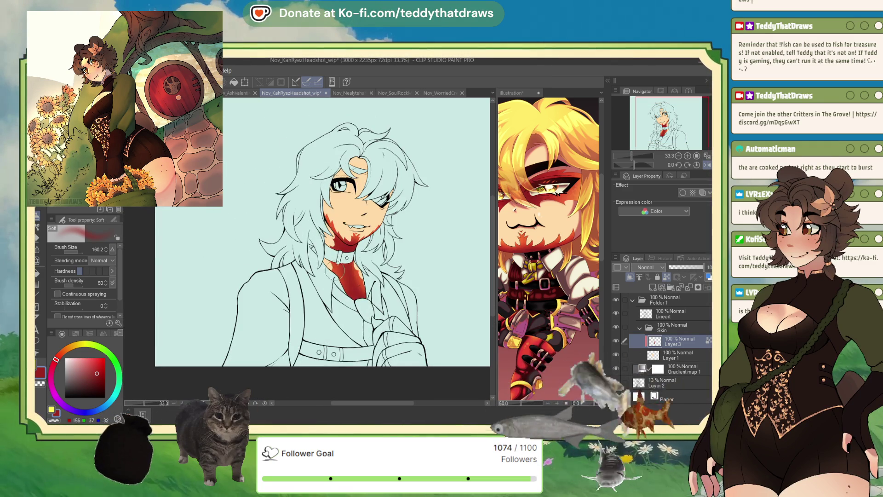
{"action": "scroll", "coordinate": [346, 288], "scroll_direction": "up", "scroll_amount": 2}
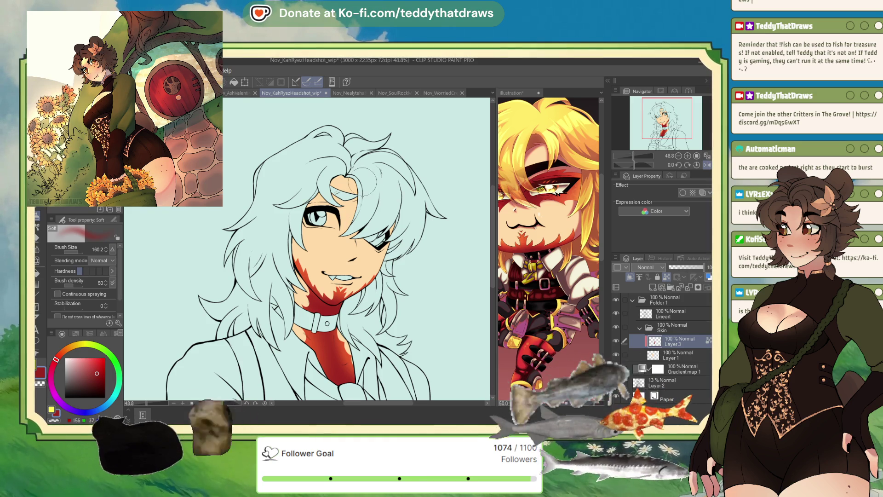
{"action": "scroll", "coordinate": [463, 200], "scroll_direction": "down", "scroll_amount": 3}
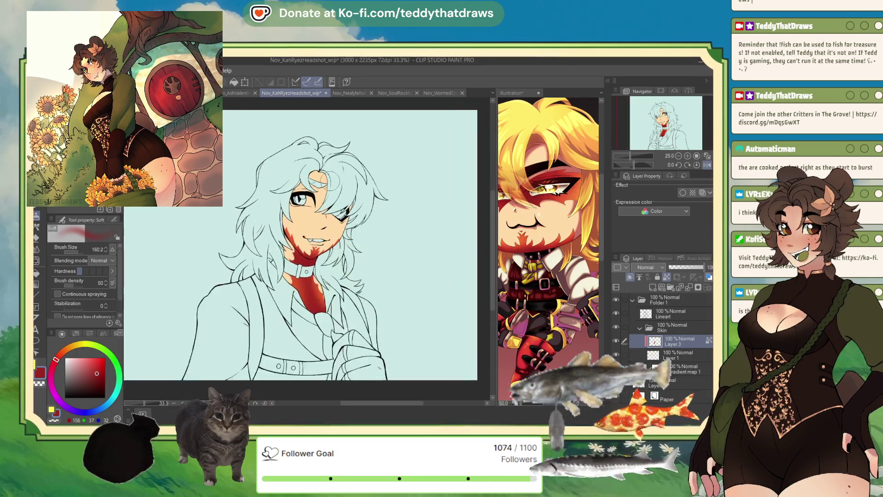
{"action": "scroll", "coordinate": [462, 200], "scroll_direction": "down", "scroll_amount": 2}
{"action": "scroll", "coordinate": [463, 200], "scroll_direction": "up", "scroll_amount": 3}
{"action": "scroll", "coordinate": [462, 201], "scroll_direction": "down", "scroll_amount": 4}
{"action": "scroll", "coordinate": [313, 188], "scroll_direction": "up", "scroll_amount": 2}
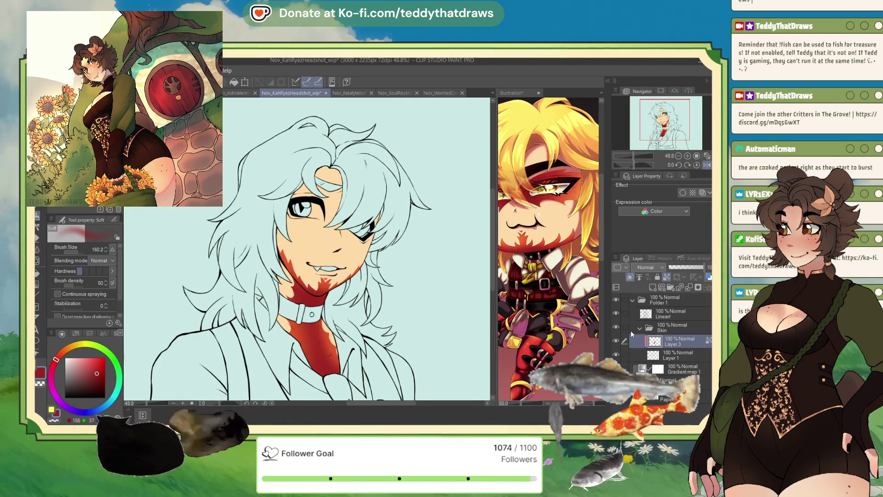
{"action": "left_click", "coordinate": [648, 327]}
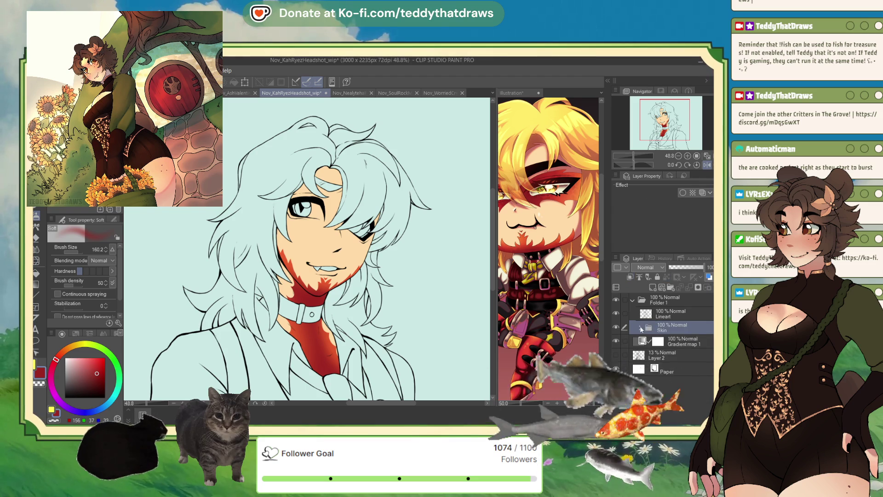
{"action": "left_click", "coordinate": [661, 341]}
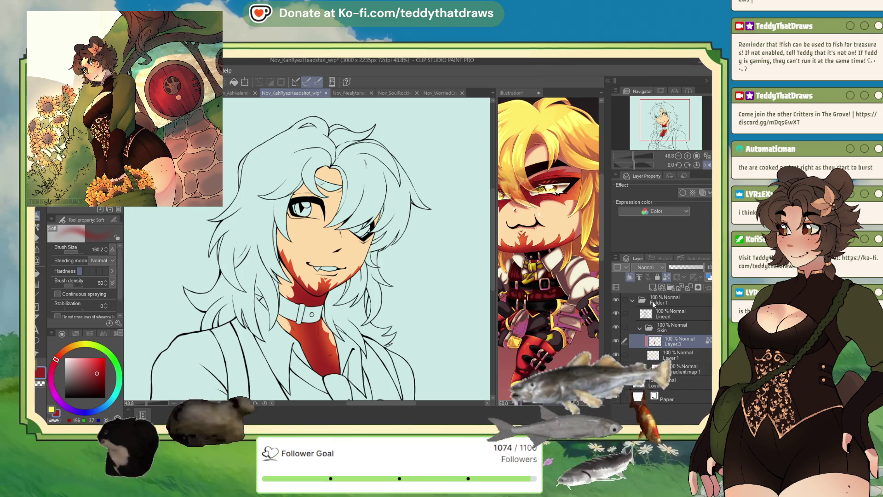
{"action": "scroll", "coordinate": [309, 267], "scroll_direction": "up", "scroll_amount": 5}
Step: Eyedrop the jaw's orange-red and brush a low-opacity scale texture across the chin
{"action": "left_click", "coordinate": [201, 249], "text": "alt"}
{"action": "left_click", "coordinate": [202, 252], "text": "alt"}
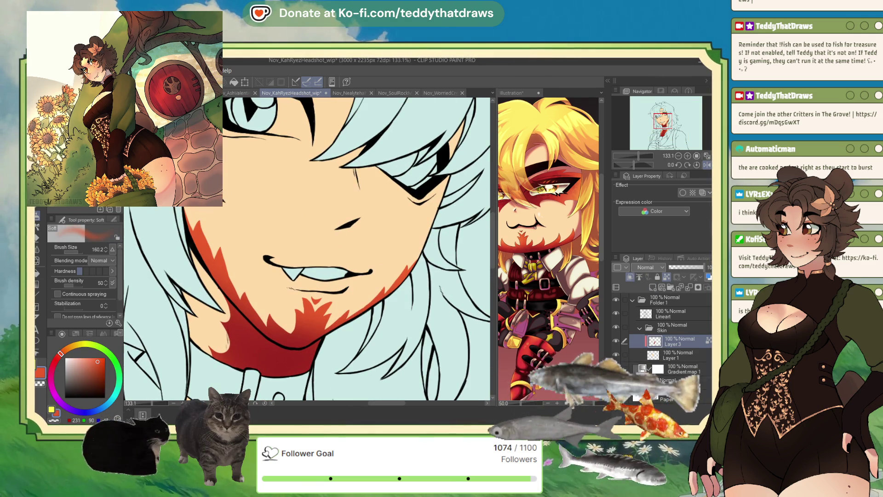
{"action": "key", "text": "p"}
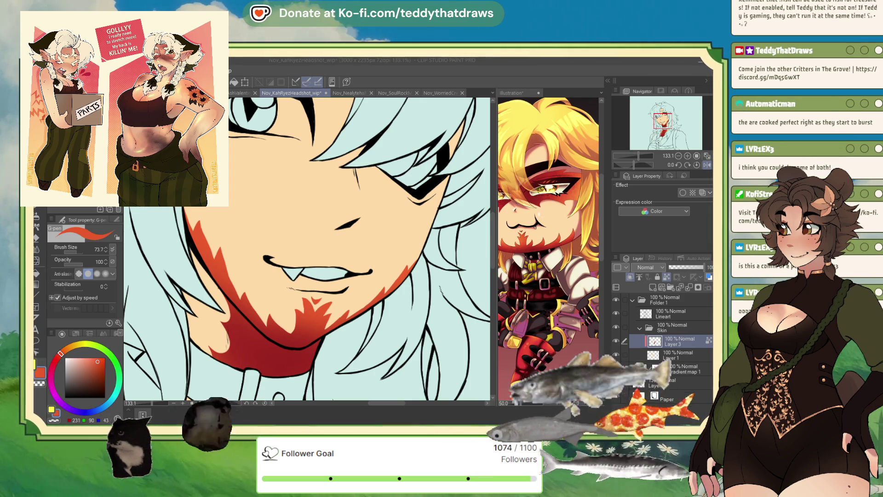
{"action": "key", "text": "b"}
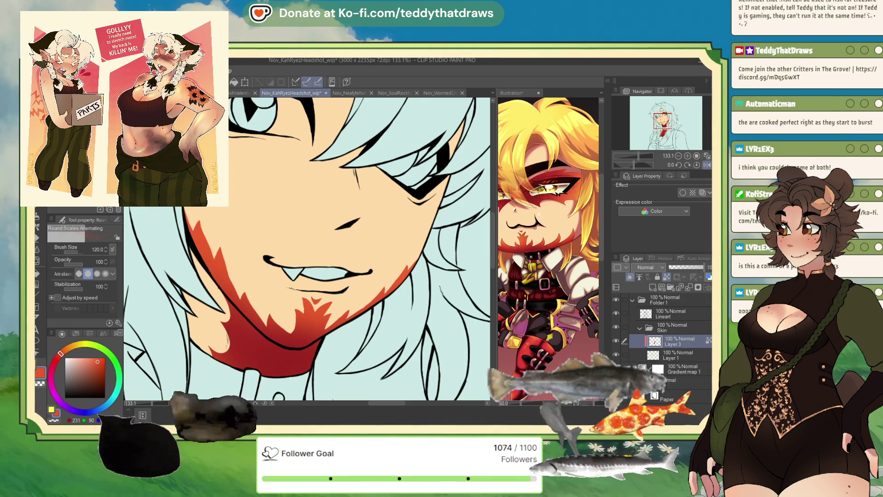
{"action": "left_click", "coordinate": [78, 265]}
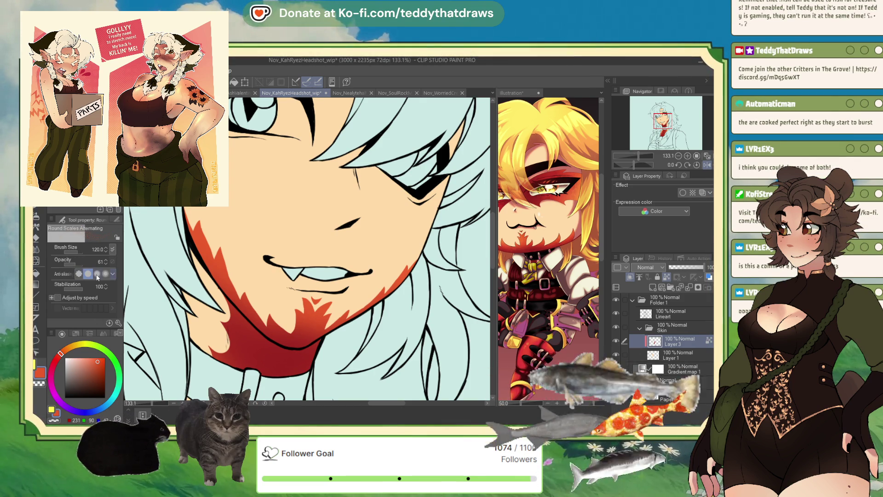
{"action": "left_click_drag", "start_coordinate": [230, 317], "coordinate": [346, 326]}
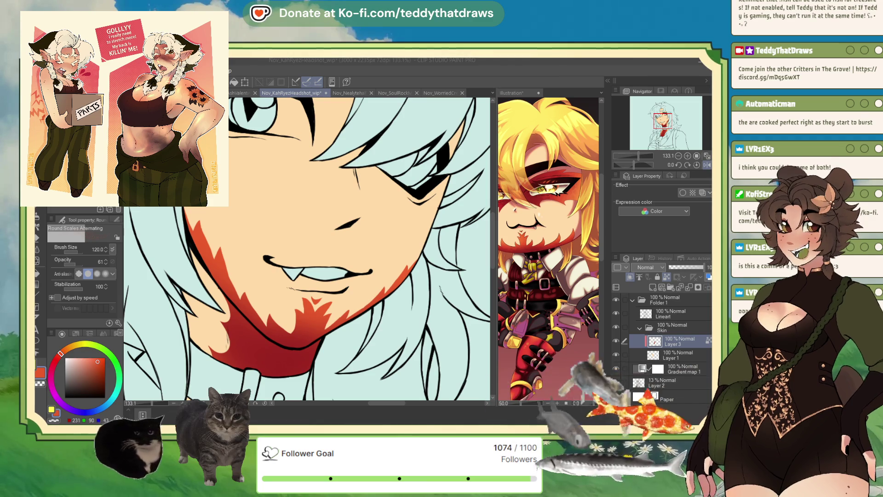
{"action": "left_click_drag", "start_coordinate": [88, 252], "coordinate": [98, 249]}
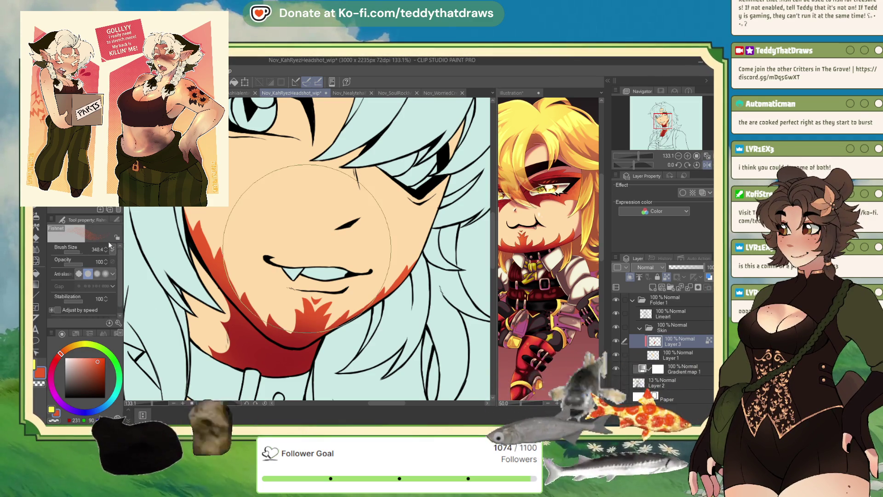
{"action": "left_click_drag", "start_coordinate": [267, 322], "coordinate": [285, 322]}
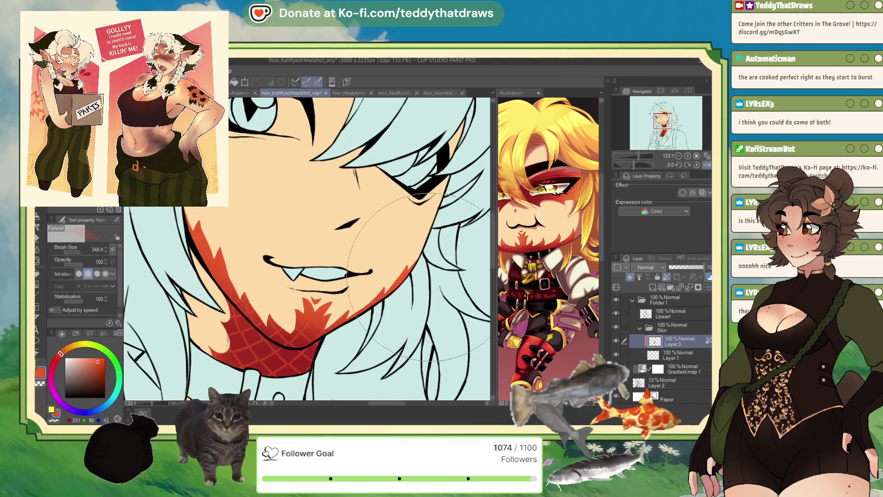
{"action": "key", "text": "ctrl+z"}
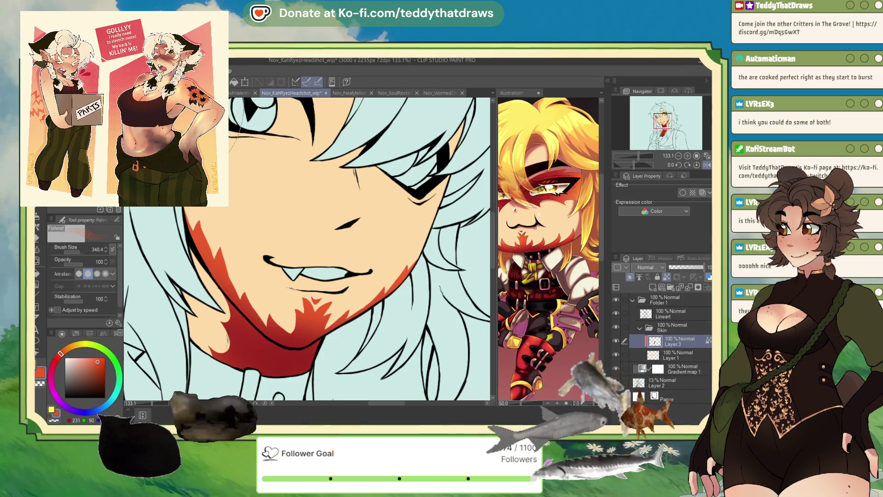
{"action": "key", "text": "ctrl+Tab"}
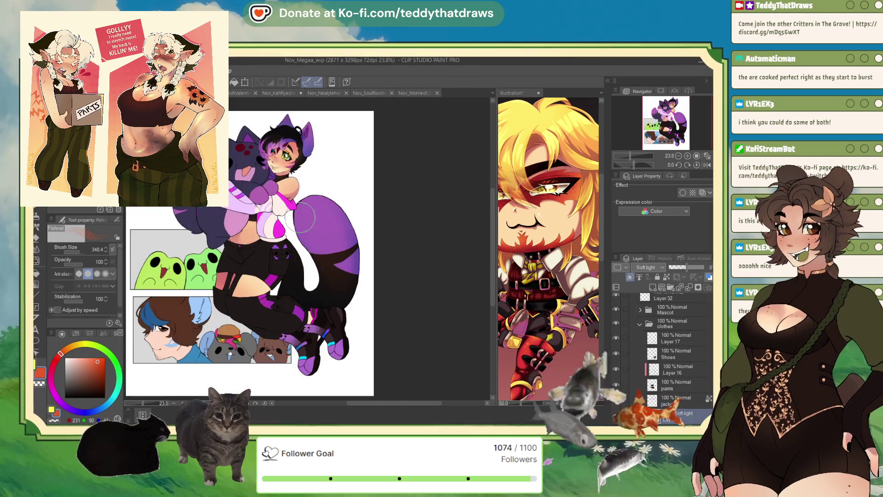
{"action": "key", "text": "ctrl+Tab"}
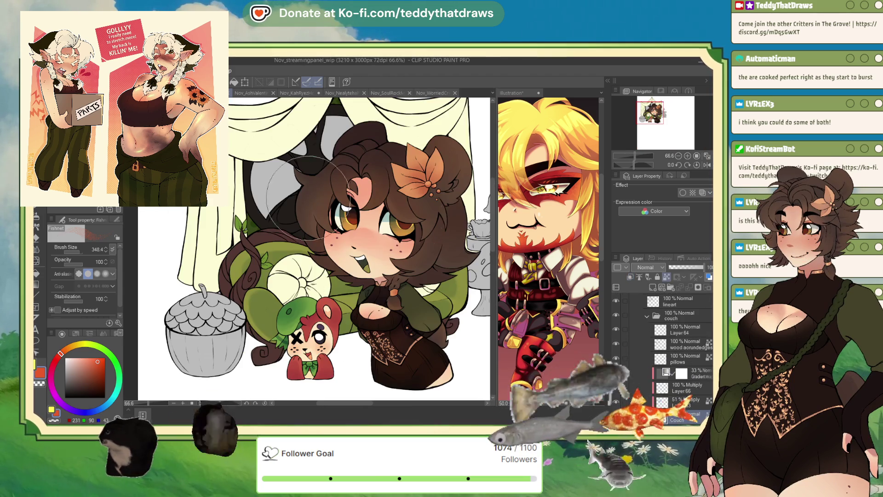
{"action": "scroll", "coordinate": [256, 266], "scroll_direction": "down", "scroll_amount": 3}
{"action": "scroll", "coordinate": [257, 265], "scroll_direction": "up", "scroll_amount": 2}
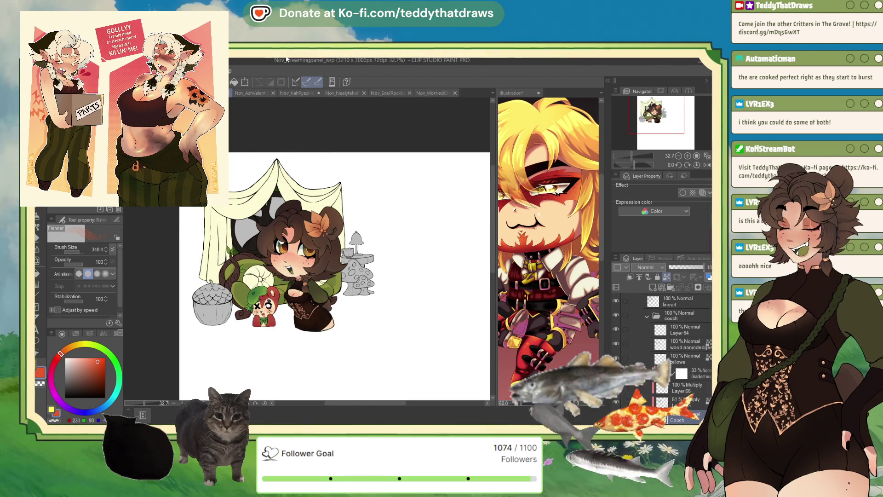
{"action": "key", "text": "ctrl+Tab"}
{"action": "scroll", "coordinate": [337, 171], "scroll_direction": "down", "scroll_amount": 3}
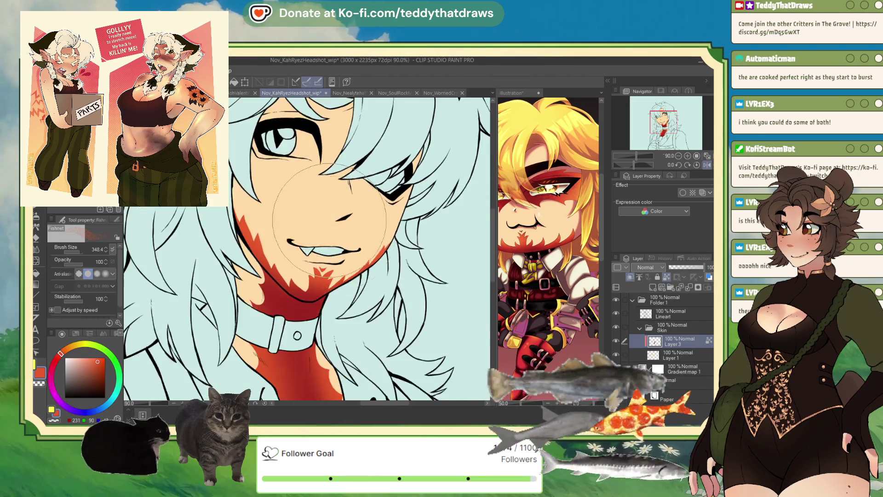